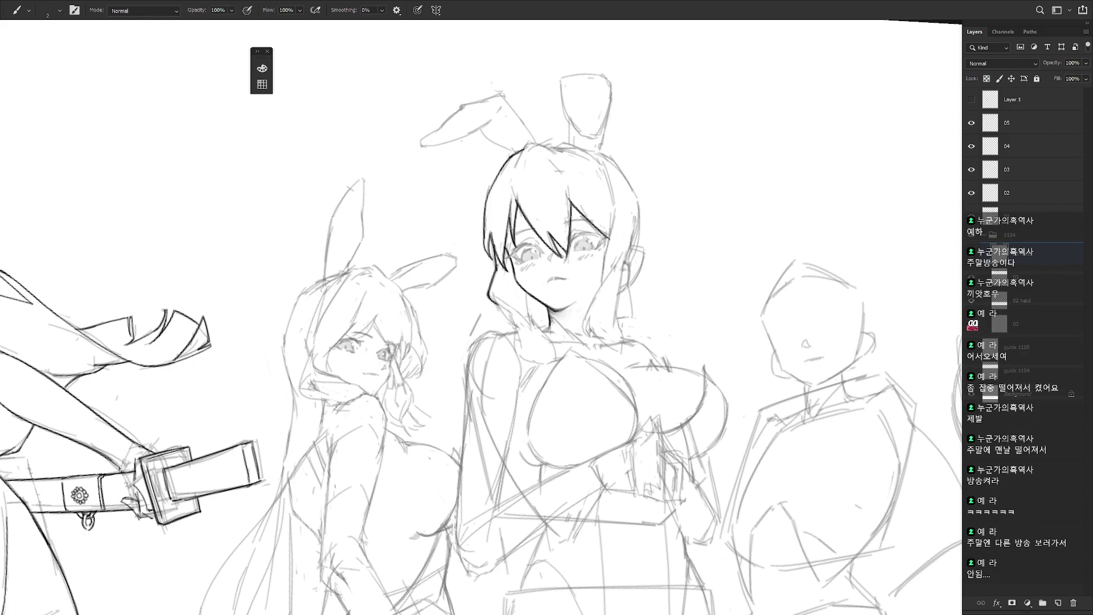
- Ink the central girl's left hair line and redraw her jaw as one clean dark stroke
left_click_drag(482, 316, 490, 339)
mouse_move(683, 317)
left_mouse_down()
mouse_move(654, 427)
mouse_move(598, 512)
left_mouse_up()
mouse_move(522, 261)
left_mouse_down()
mouse_move(525, 292)
mouse_move(519, 275)
left_mouse_up()
key("e")
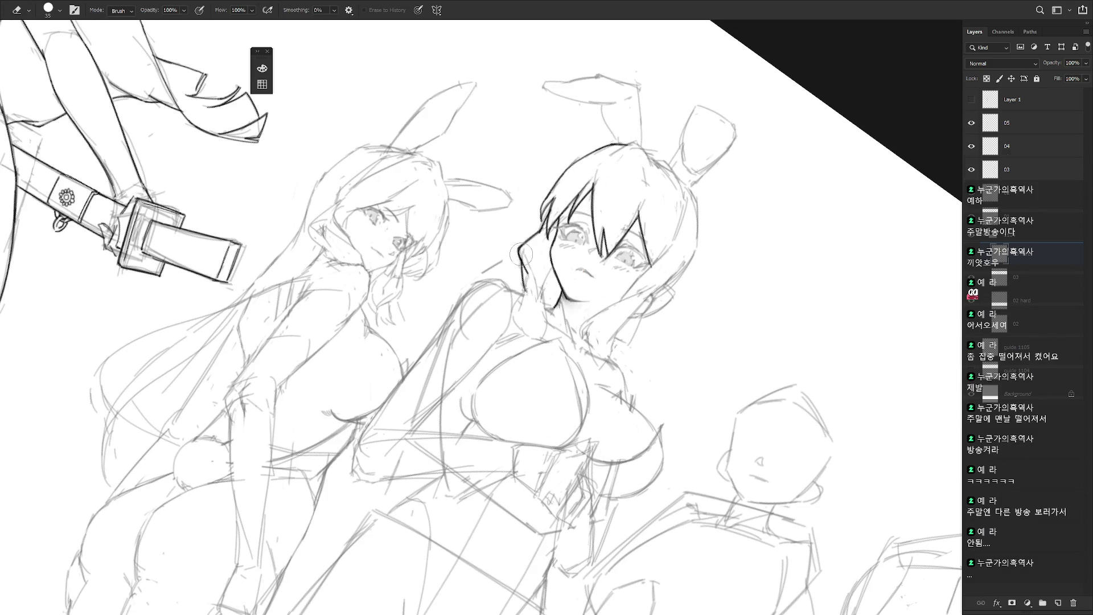
key("b")
left_click_drag(528, 252, 520, 275)
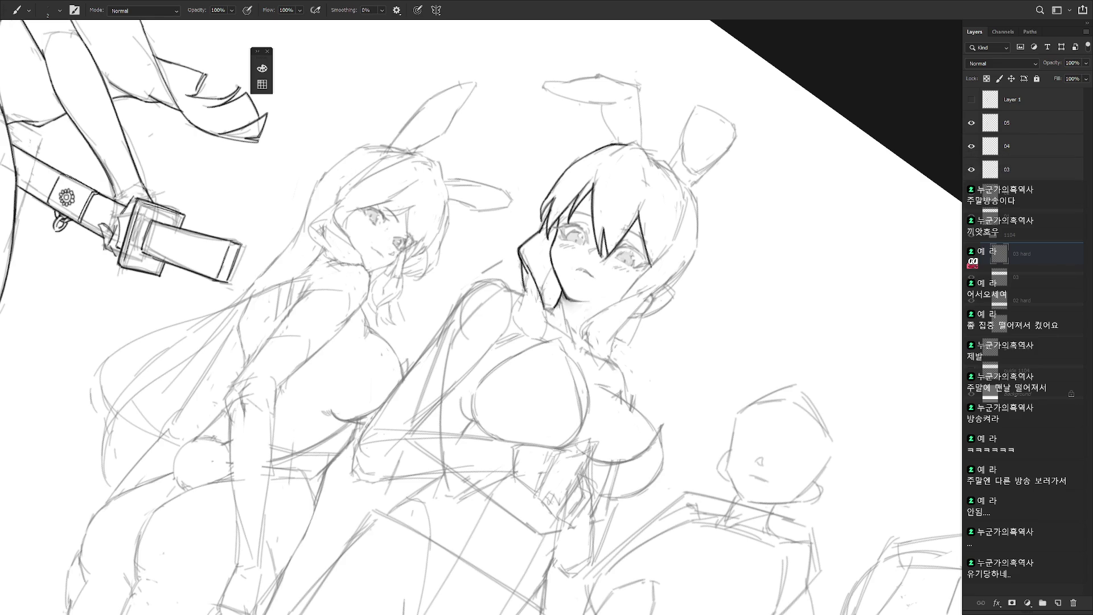
- Try and undo a neck line below the jaw, then straighten the view and return to the Brush
left_click_drag(626, 171, 342, 200)
left_click_drag(569, 171, 614, 194)
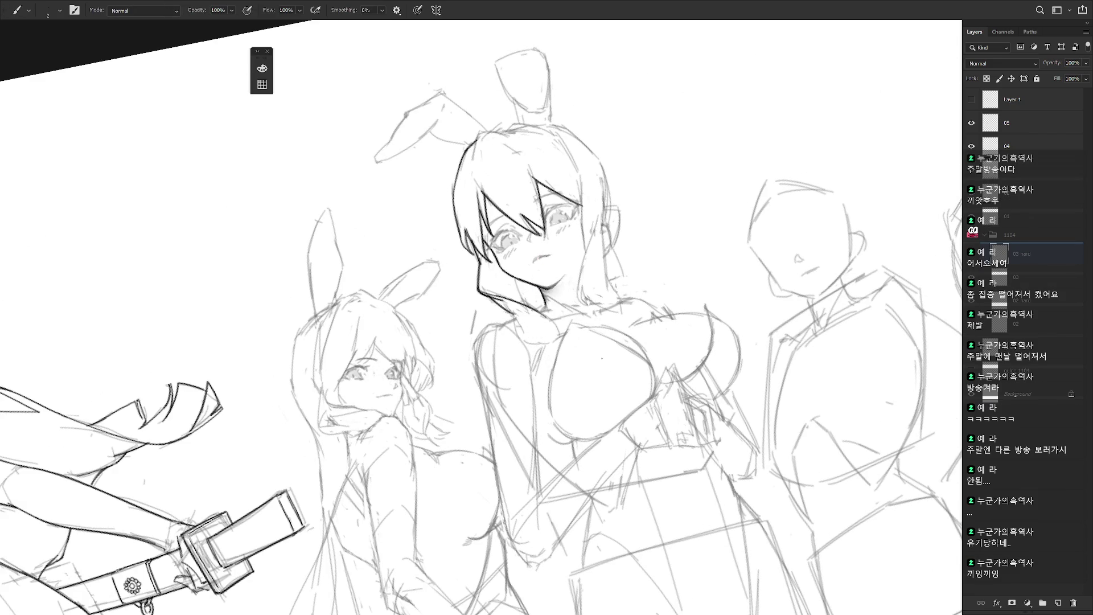
left_click_drag(514, 278, 526, 305)
key("ctrl+z")
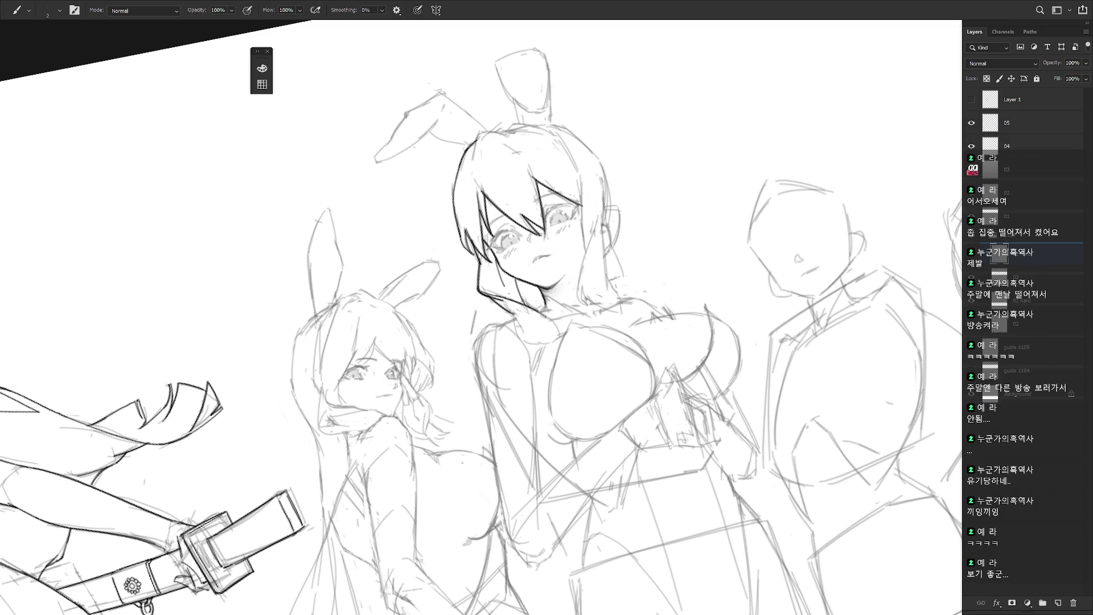
left_click_drag(683, 171, 751, 273)
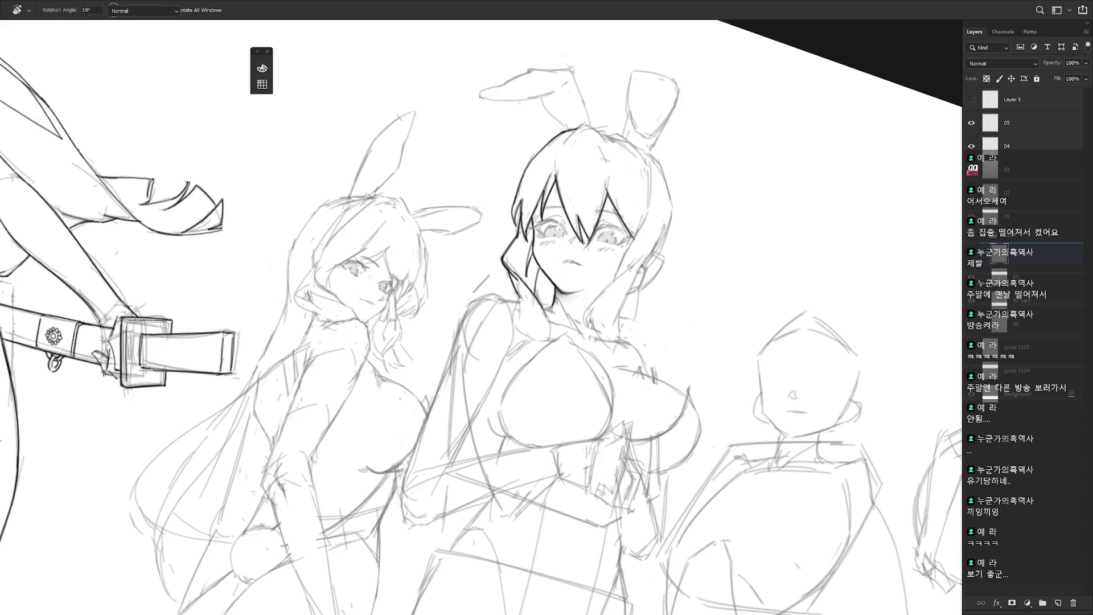
left_click_drag(683, 393, 676, 226)
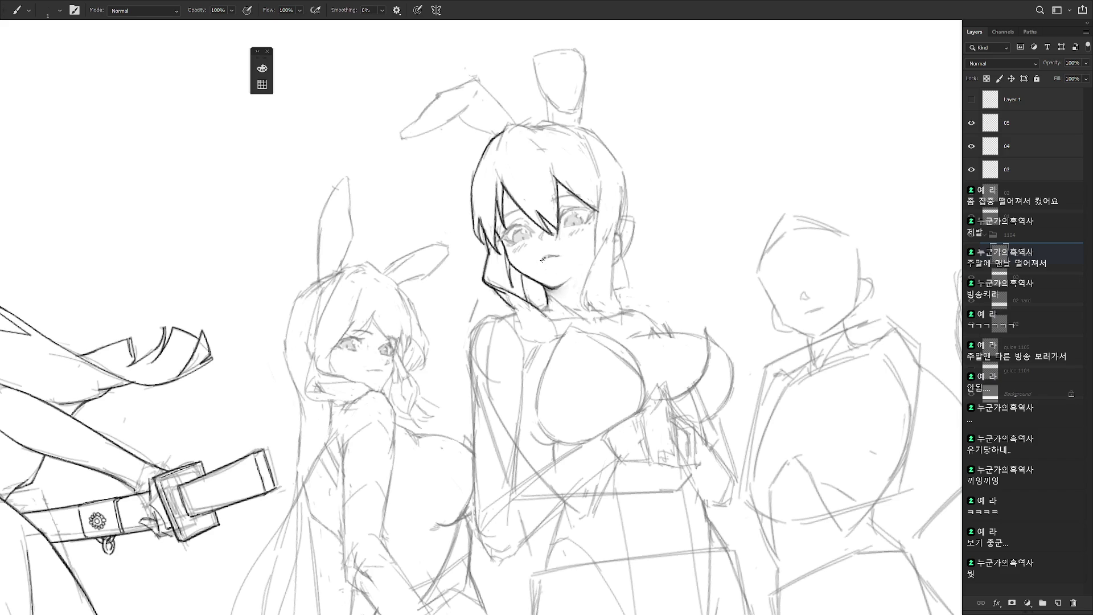
key("alt+bracketleft")
key("e")
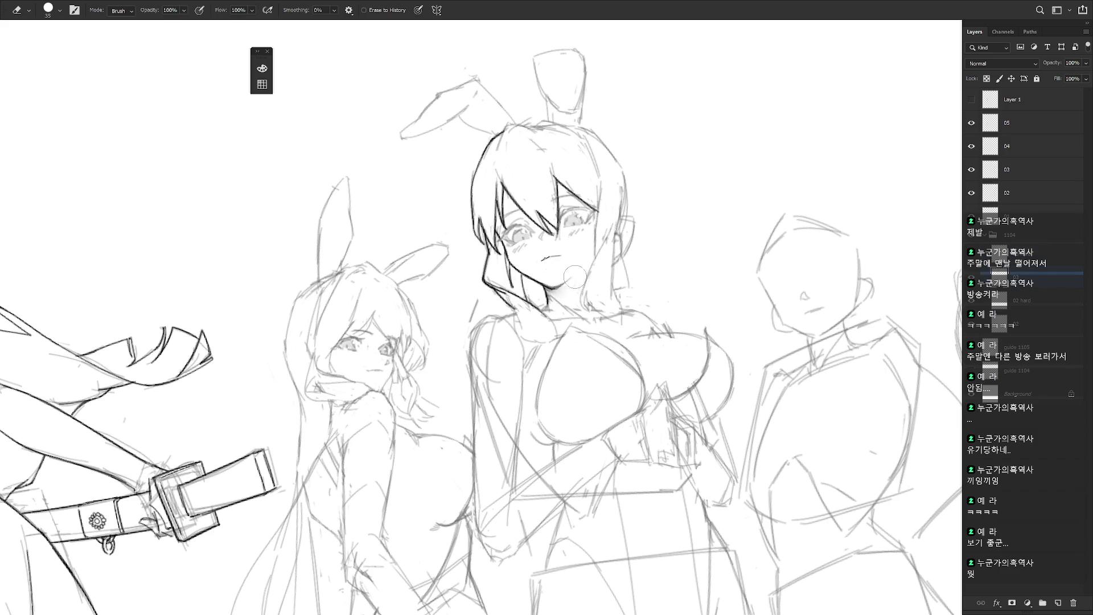
key("alt+bracketright")
key("b")
key("b")
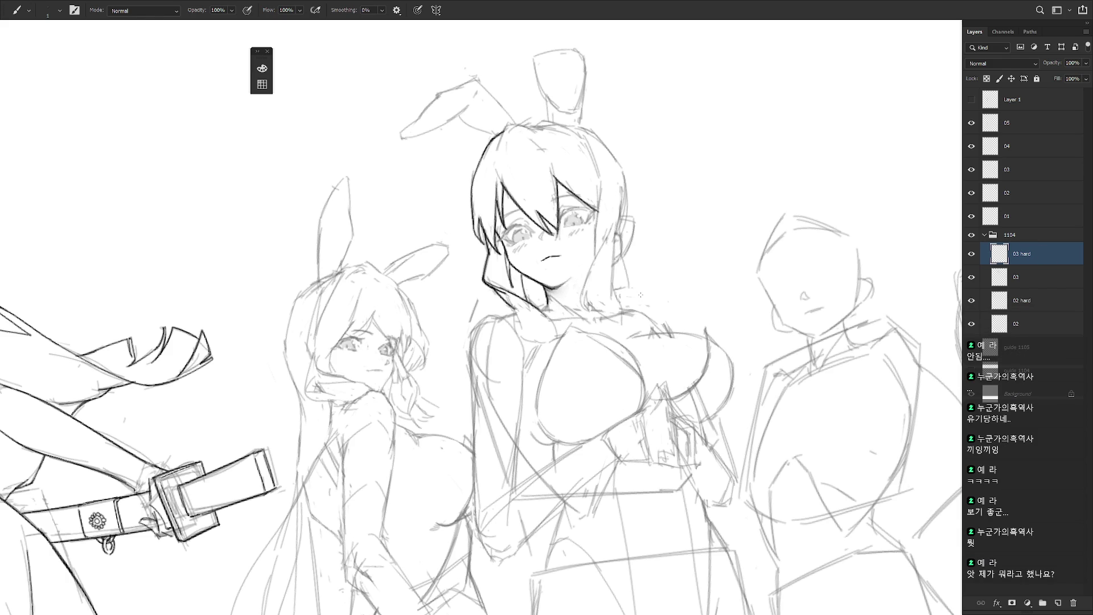
- Ink clean lines along the right edge of the central girl's hair
left_click_drag(602, 181, 594, 263)
left_click_drag(631, 374, 643, 320)
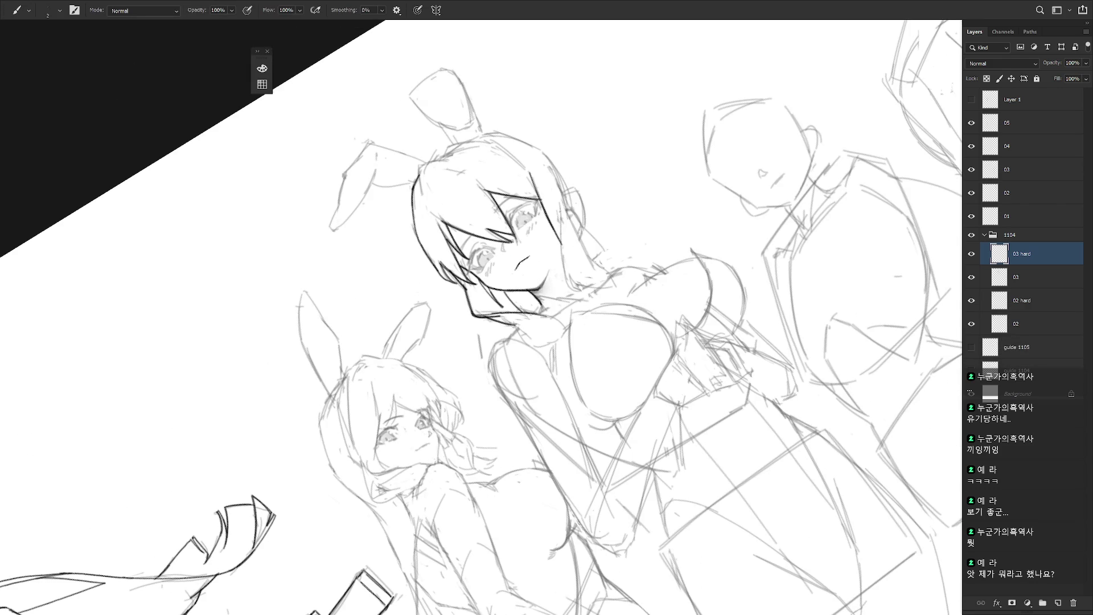
left_click_drag(559, 205, 574, 417)
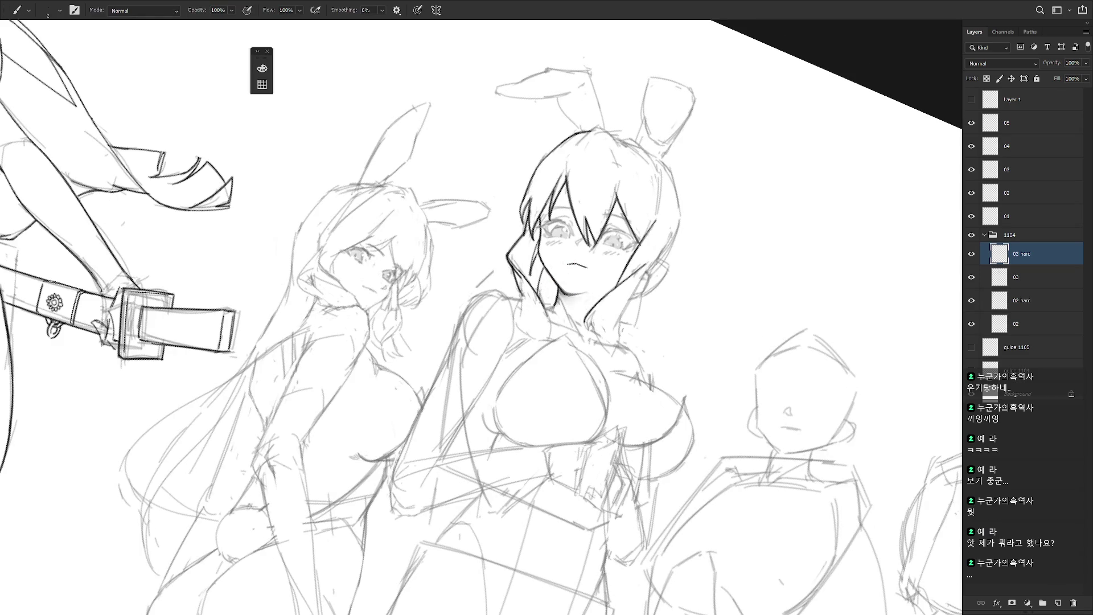
left_click_drag(587, 328, 581, 283)
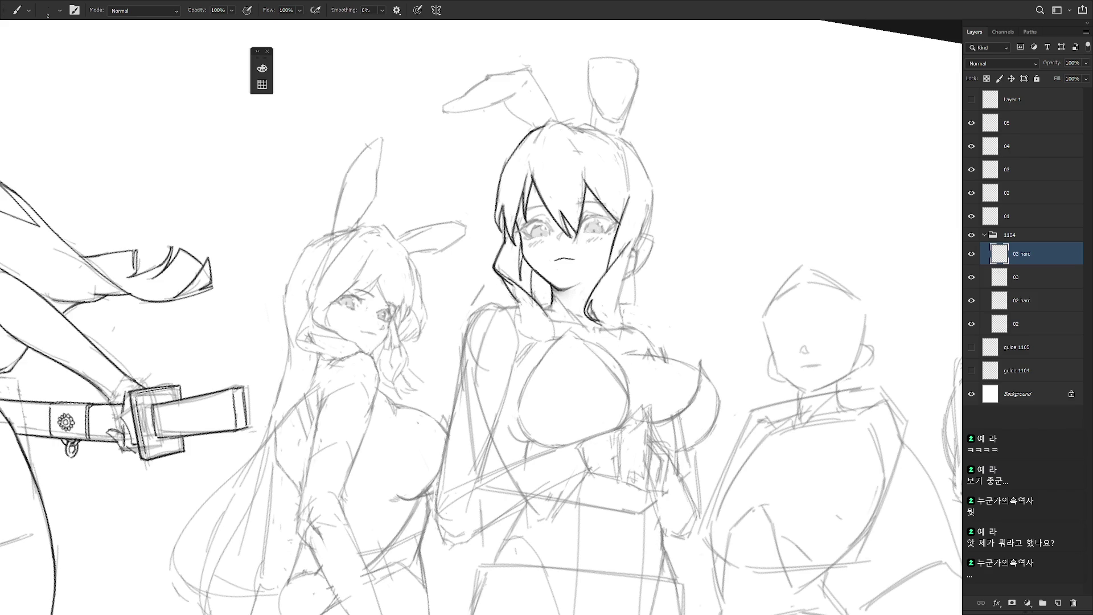
- Shrink the Eraser to 8 px, return to the Brush, and tilt the view 45° and back
key("e")
key("bracketleft")
key("bracketleft")
key("bracketleft")
key("b")
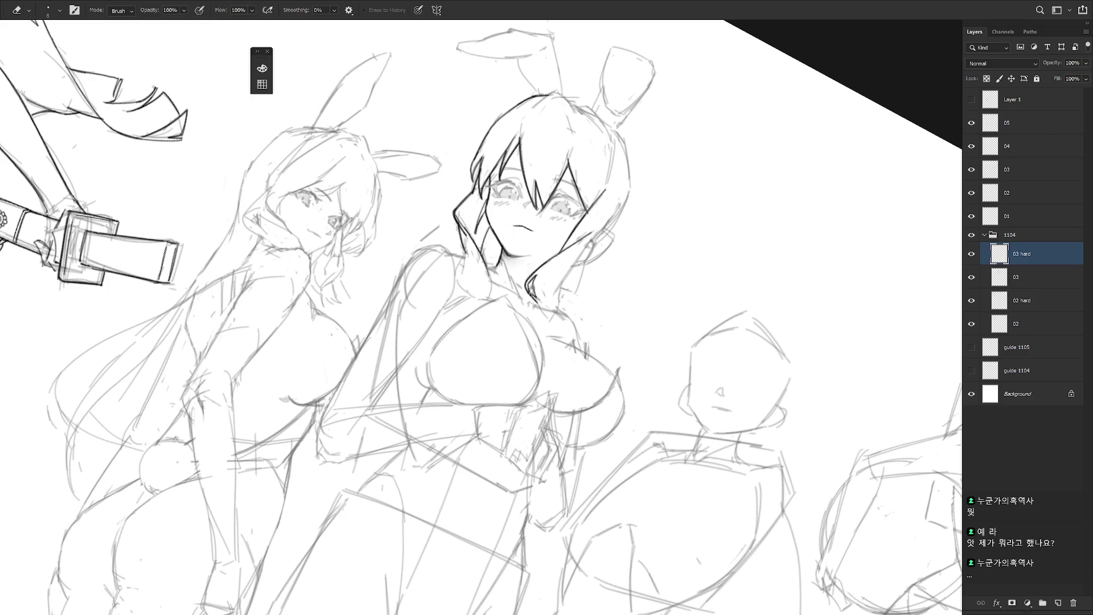
key("r")
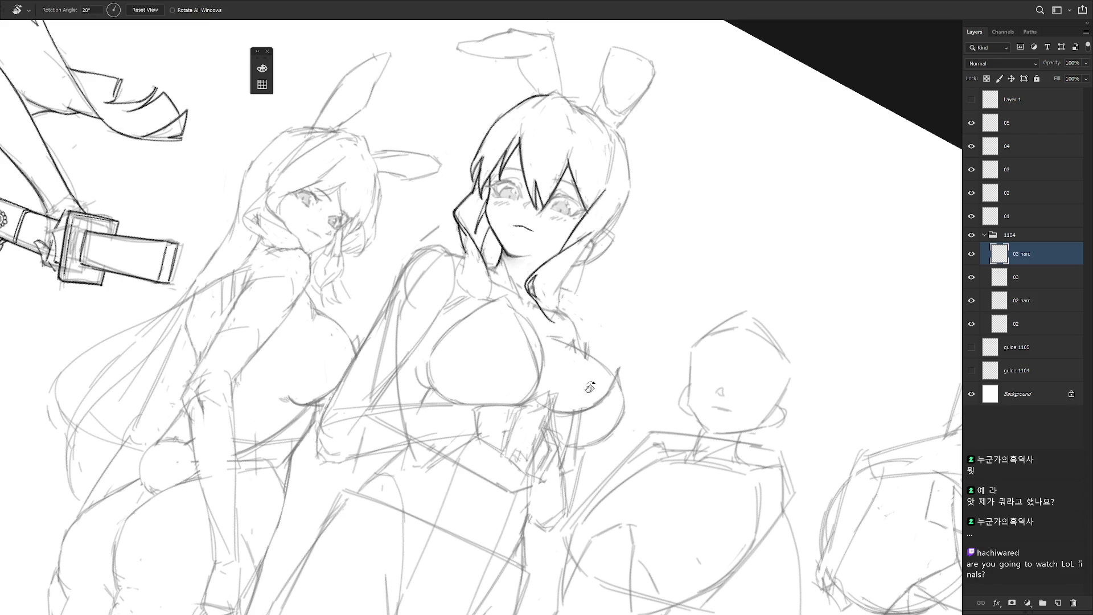
left_click_drag(544, 310, 529, 245)
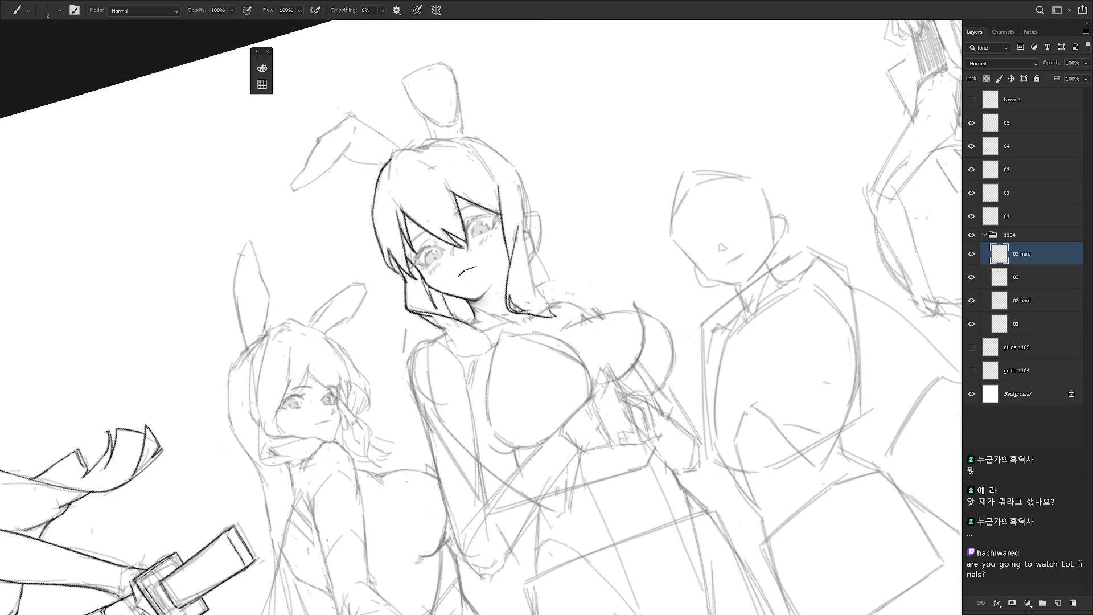
key("r")
left_click_drag(546, 310, 569, 342)
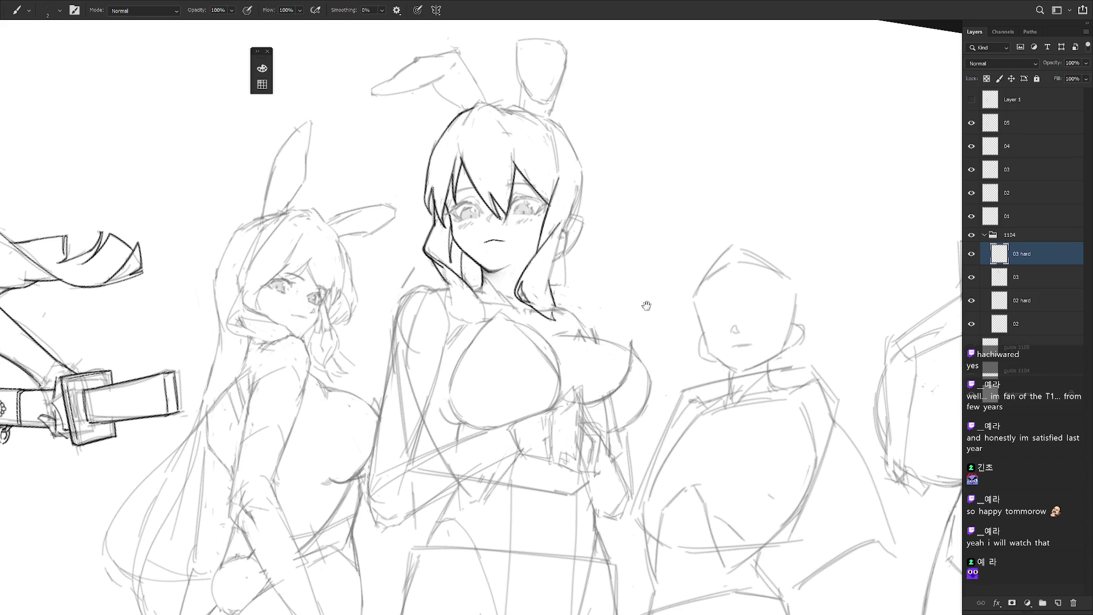
- Ink the stroke near the right ear and darken the hair-strand line below it
left_click_drag(647, 305, 675, 342)
left_click_drag(606, 225, 586, 285)
key("ctrl+z")
left_click_drag(612, 250, 580, 296)
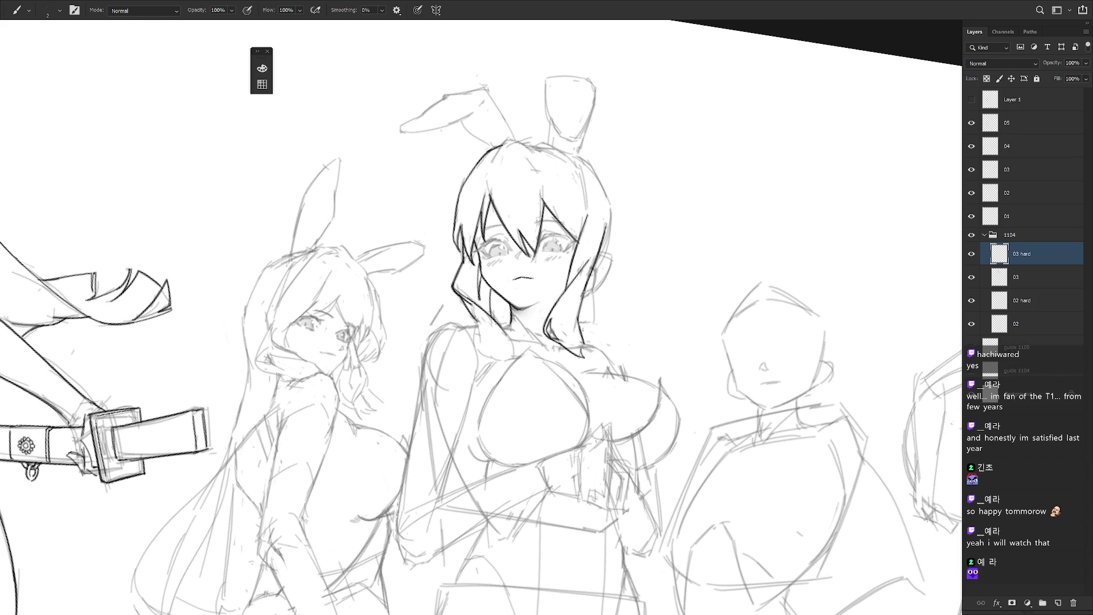
left_click_drag(585, 293, 574, 334)
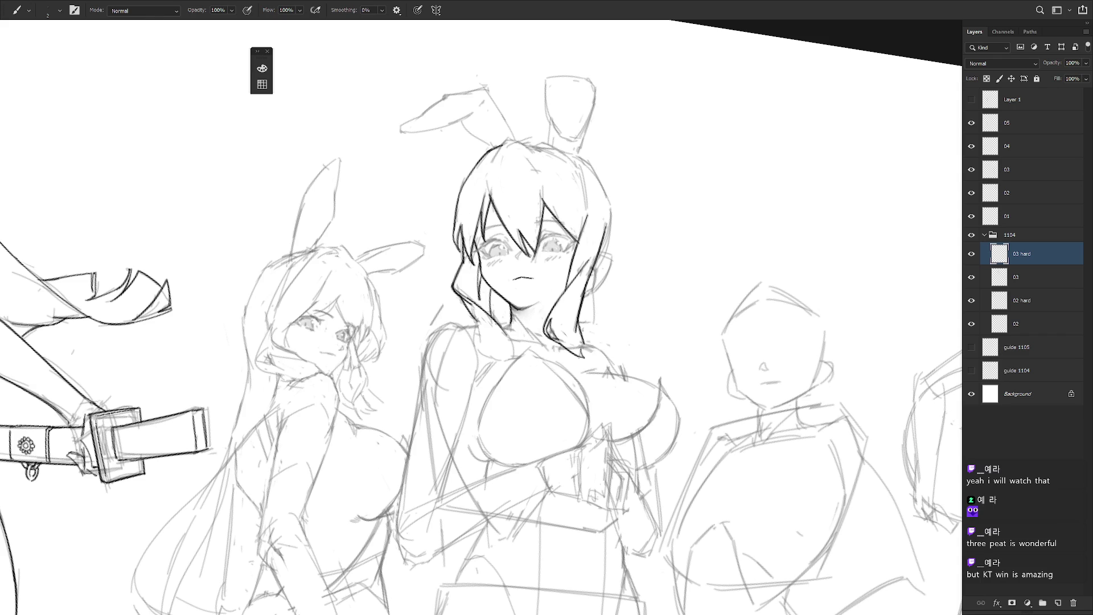
- Extend and darken the lines along the right hair strand and hair outline
key("r")
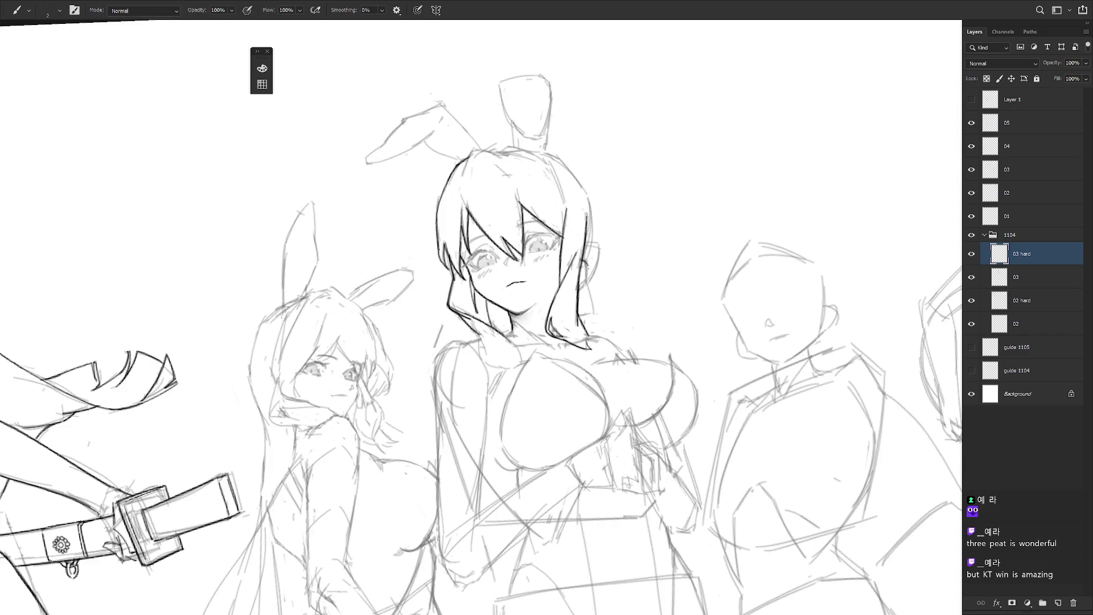
left_click_drag(587, 265, 588, 285)
left_click_drag(590, 229, 592, 261)
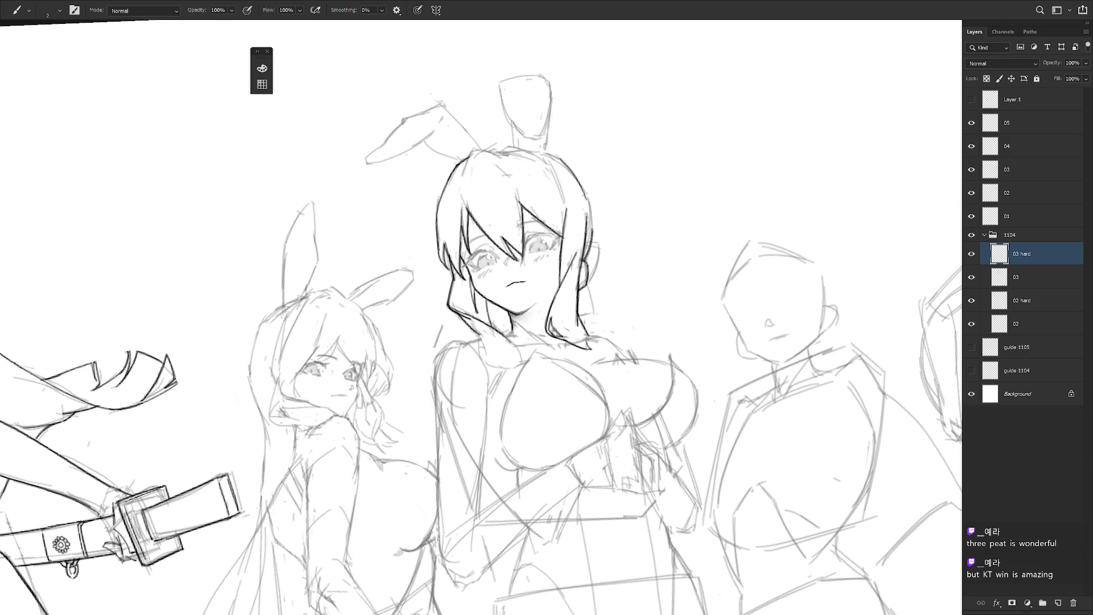
mouse_move(563, 162)
left_mouse_down()
mouse_move(590, 206)
mouse_move(601, 267)
left_mouse_up()
- Retrace the right head outline darker and ink the outline of the right ear
mouse_move(478, 200)
left_mouse_down()
mouse_move(572, 241)
mouse_move(596, 289)
left_mouse_up()
left_click_drag(661, 232, 670, 302)
key("ctrl+z")
key("ctrl+z")
key("ctrl+z")
key("ctrl+z")
key("ctrl+z")
mouse_move(669, 265)
left_mouse_down()
mouse_move(662, 321)
mouse_move(648, 237)
mouse_move(629, 233)
mouse_move(603, 296)
left_mouse_up()
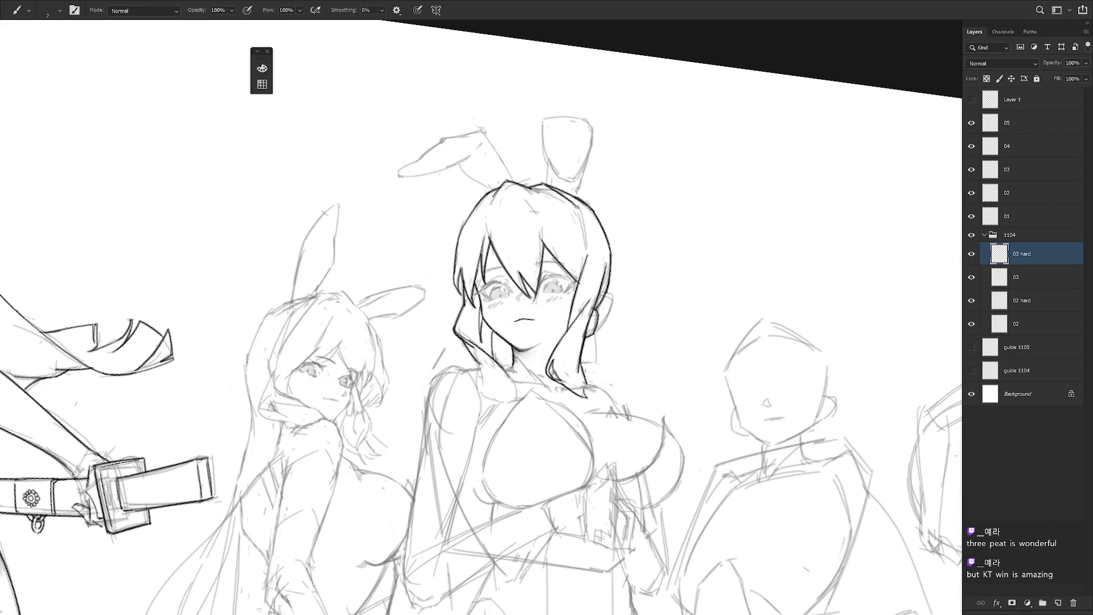
left_click_drag(581, 221, 583, 275)
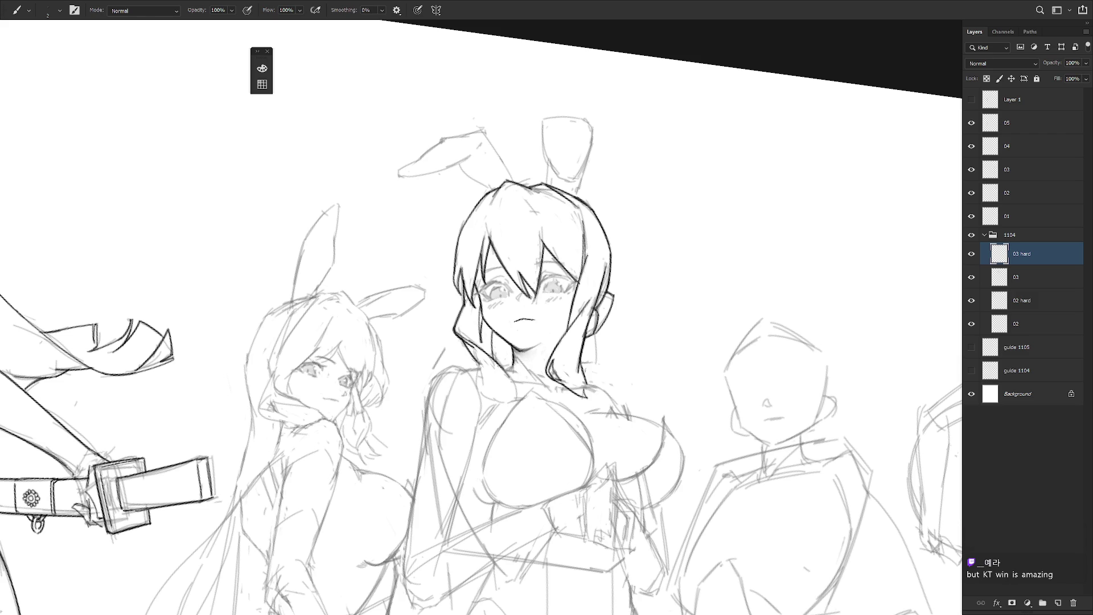
left_click_drag(609, 297, 596, 366)
key("r")
mouse_move(576, 439)
left_mouse_down()
mouse_move(609, 404)
mouse_move(557, 396)
mouse_move(543, 406)
left_mouse_up()
key("r")
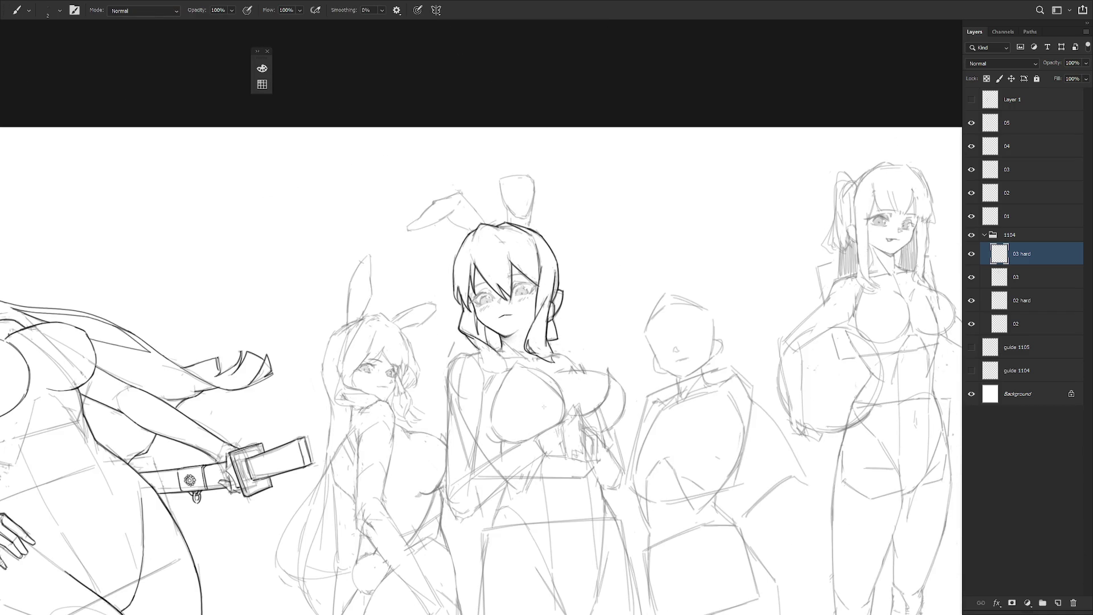
- Remove a stray neck-shoulder stroke and darken the small mark near the chin
scroll(547, 347, "down", 1)
scroll(579, 328, "up", 2)
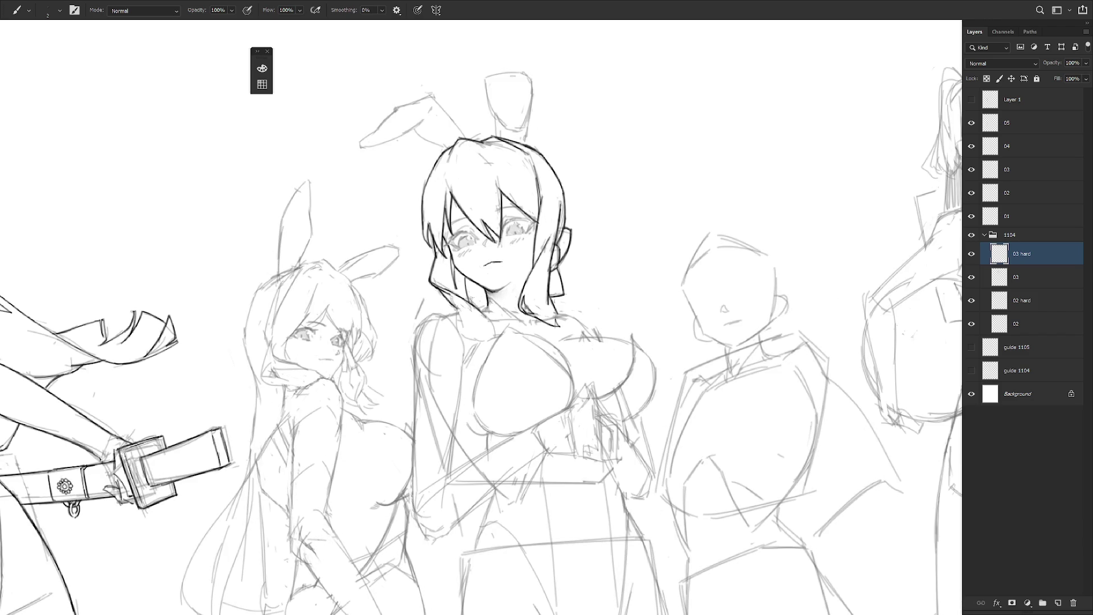
mouse_move(460, 309)
left_mouse_down()
mouse_move(458, 340)
mouse_move(499, 333)
mouse_move(493, 350)
mouse_move(493, 336)
mouse_move(485, 340)
mouse_move(489, 362)
left_mouse_up()
key("ctrl+z")
key("ctrl+z")
key("ctrl+z")
key("ctrl+z")
key("ctrl+z")
key("ctrl+z")
left_click_drag(479, 305, 487, 310)
- Zoom out, flip the canvas view horizontally to check proportions, then zoom in on the ears
scroll(532, 362, "down", 3)
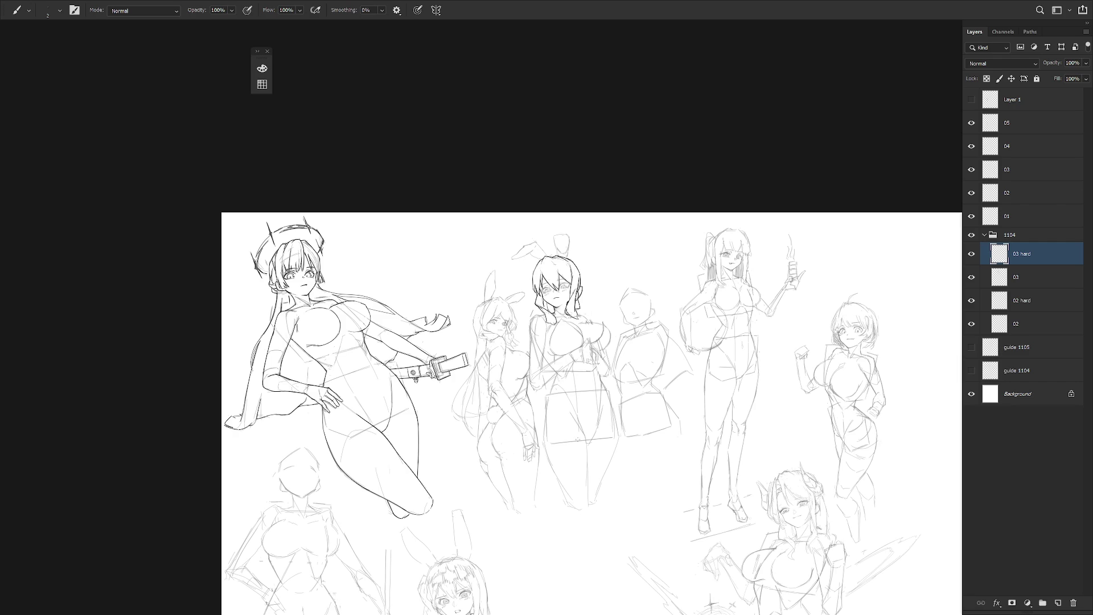
scroll(567, 282, "up", 3)
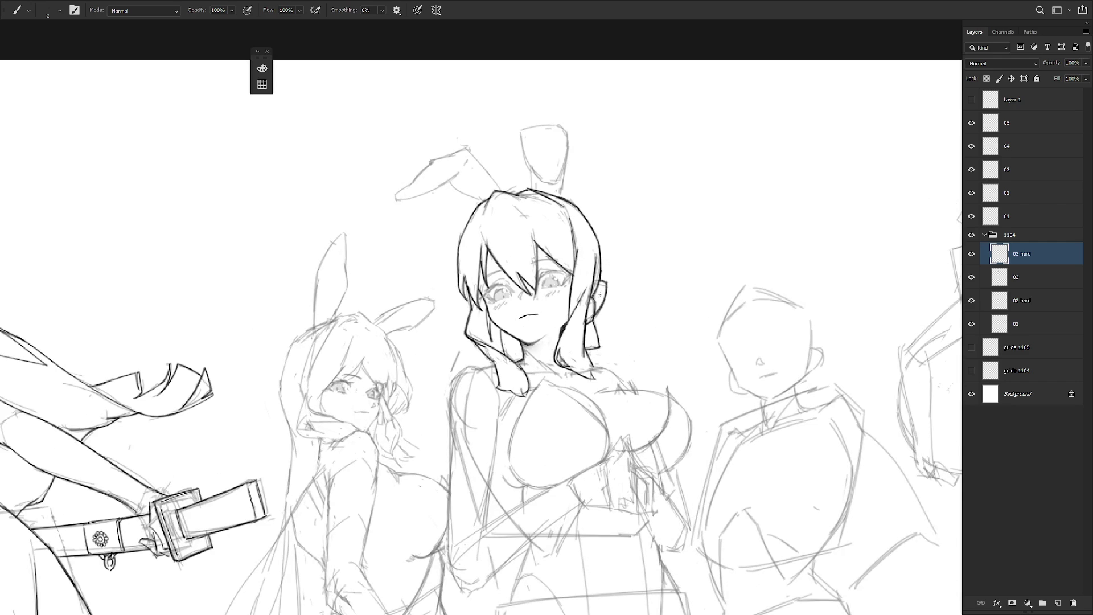
scroll(598, 293, "down", 3)
key("h")
left_click_drag(724, 368, 642, 354)
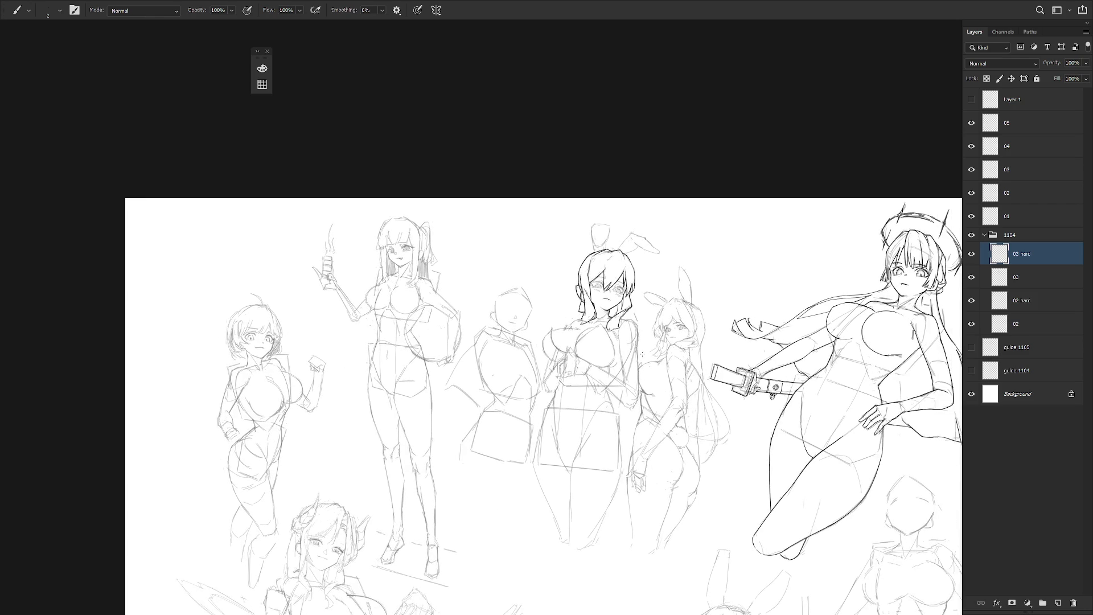
scroll(599, 312, "up", 3)
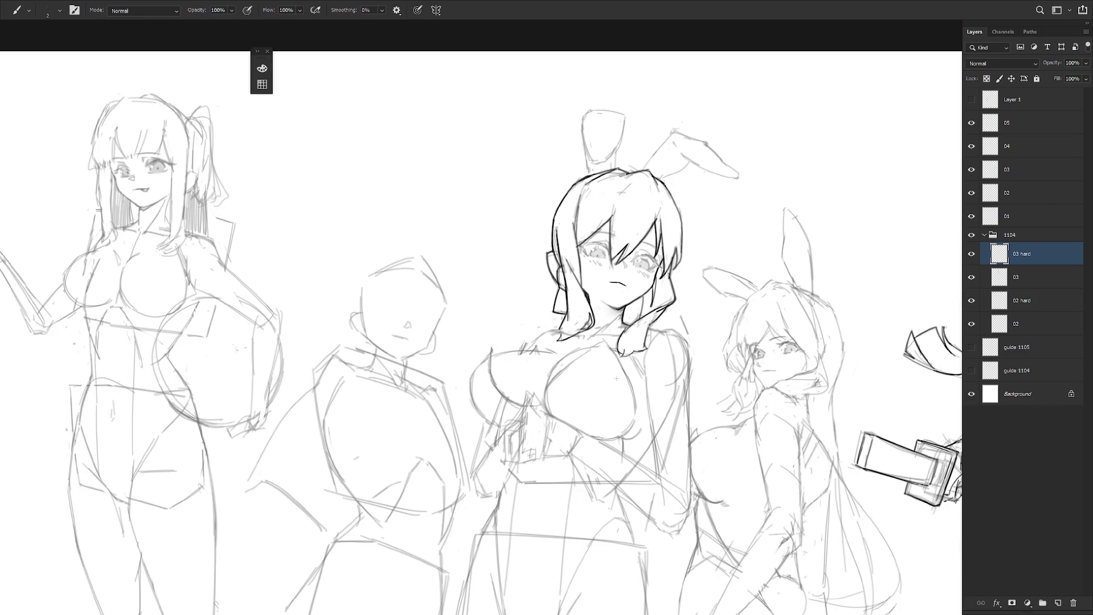
scroll(633, 381, "down", 2)
key("h")
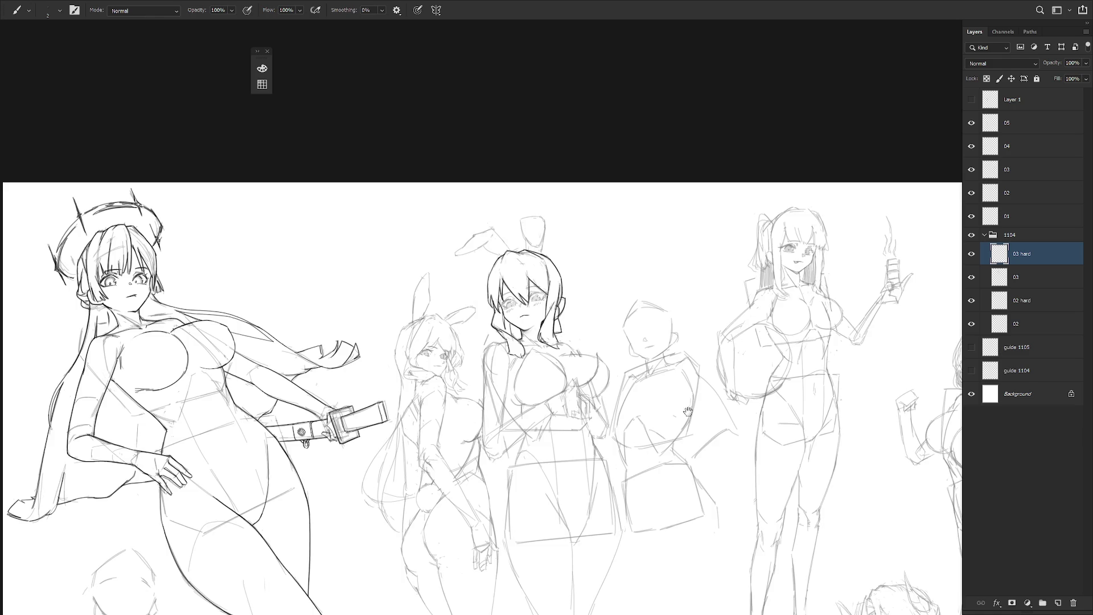
scroll(689, 412, "up", 2)
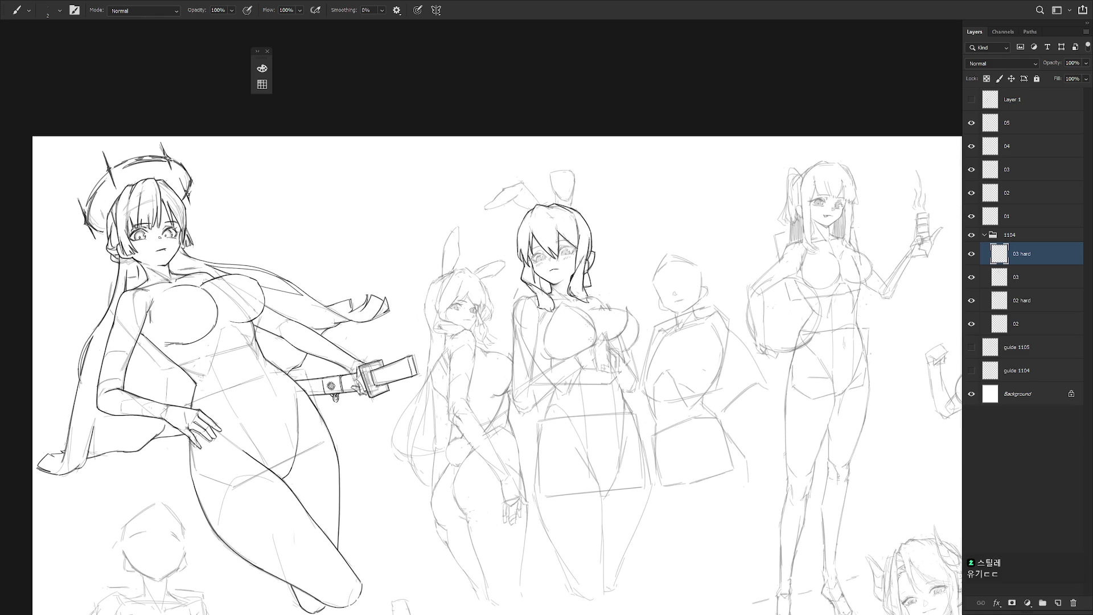
scroll(545, 165, "up", 2)
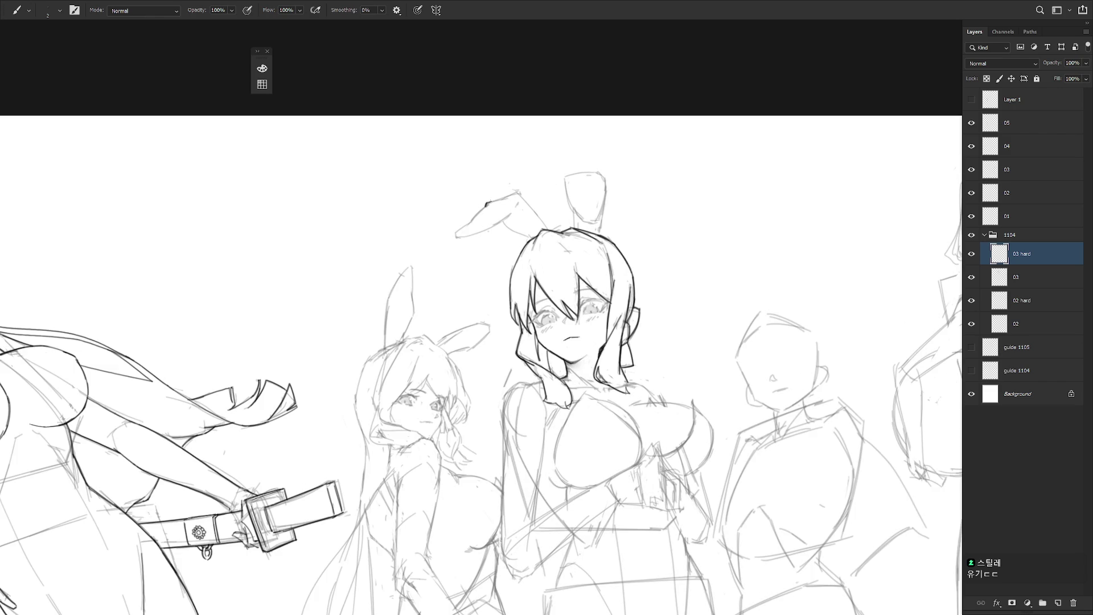
- Darken the left bunny ear's tip and ink its lower edge cleanly
mouse_move(487, 203)
left_mouse_down()
mouse_move(457, 233)
mouse_move(503, 220)
left_mouse_up()
left_click_drag(496, 224, 511, 215)
left_click_drag(493, 226, 512, 210)
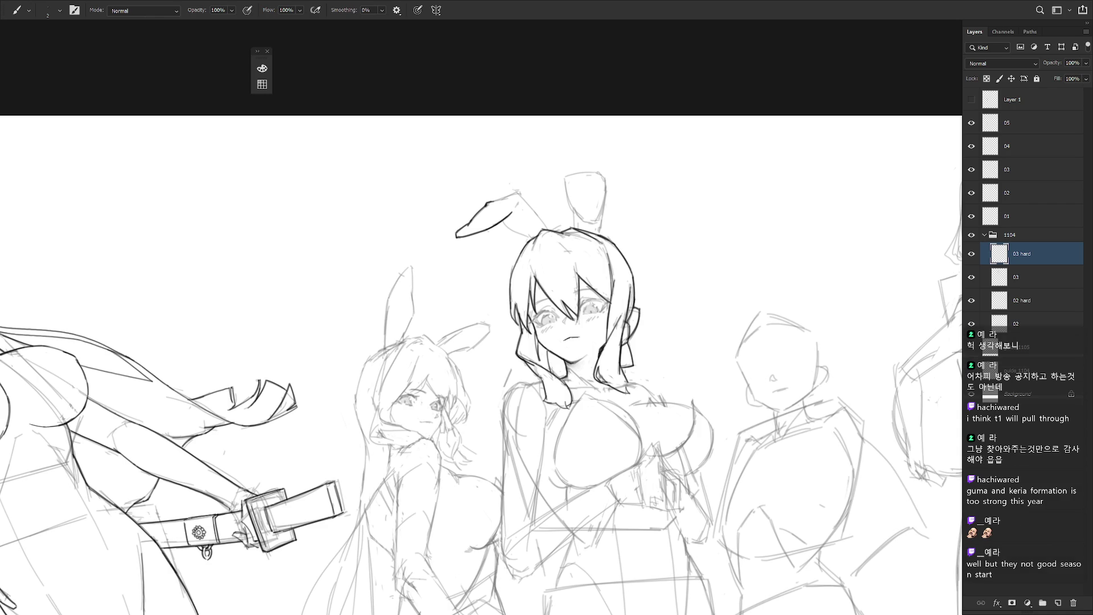
mouse_move(477, 176)
left_mouse_down()
mouse_move(558, 198)
mouse_move(579, 244)
mouse_move(538, 241)
mouse_move(870, 38)
left_mouse_up()
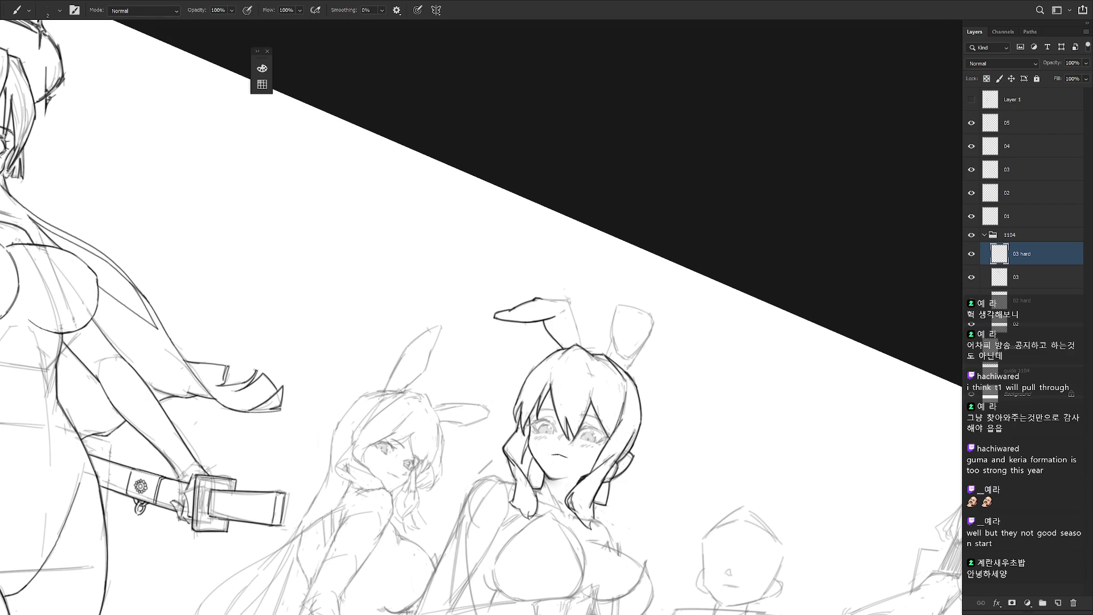
- Ink the top and right outer edges of the right bunny ear
left_click_drag(655, 171, 541, 302)
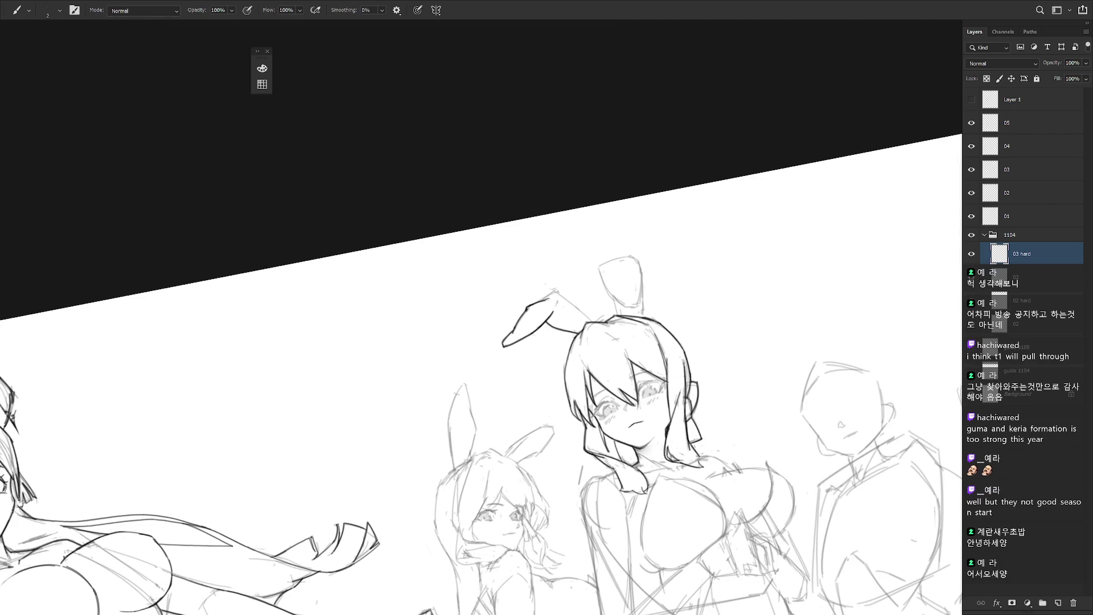
left_click_drag(553, 291, 539, 300)
mouse_move(654, 359)
left_mouse_down()
mouse_move(569, 318)
mouse_move(580, 348)
left_mouse_up()
mouse_move(570, 311)
left_mouse_down()
mouse_move(579, 350)
mouse_move(577, 294)
mouse_move(620, 318)
mouse_move(623, 360)
left_mouse_up()
key("ctrl+z")
- Reset the view rotation to upright and retry the right ear line running down to the head
key("ctrl+z")
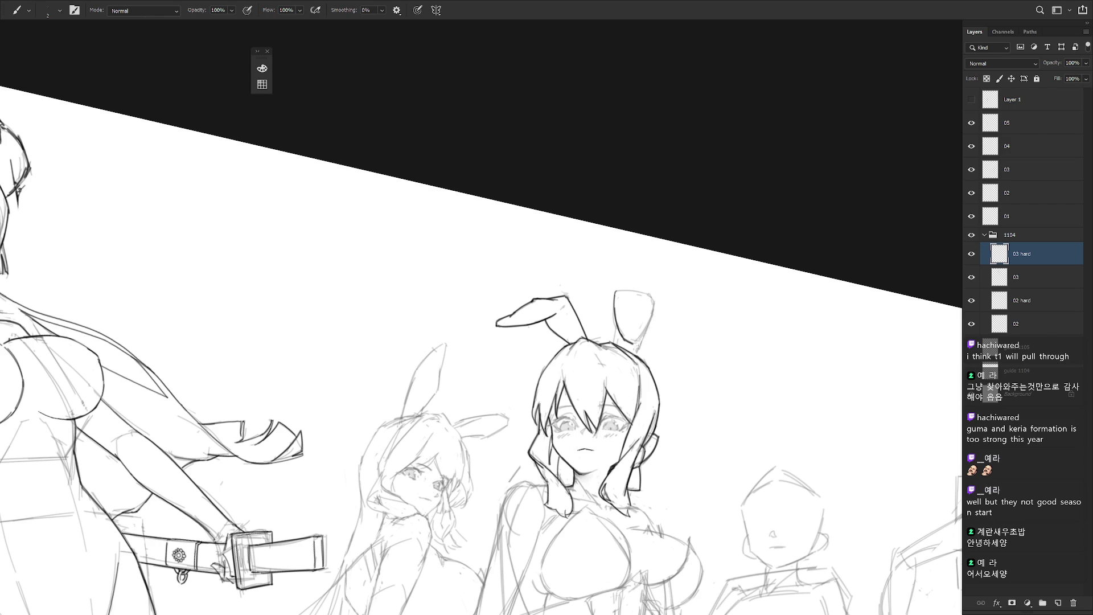
left_click_drag(653, 312, 635, 343)
mouse_move(645, 302)
left_mouse_down()
mouse_move(580, 243)
mouse_move(572, 266)
mouse_move(584, 238)
left_mouse_up()
key("ctrl+z")
key("ctrl+z")
key("ctrl+z")
key("Escape")
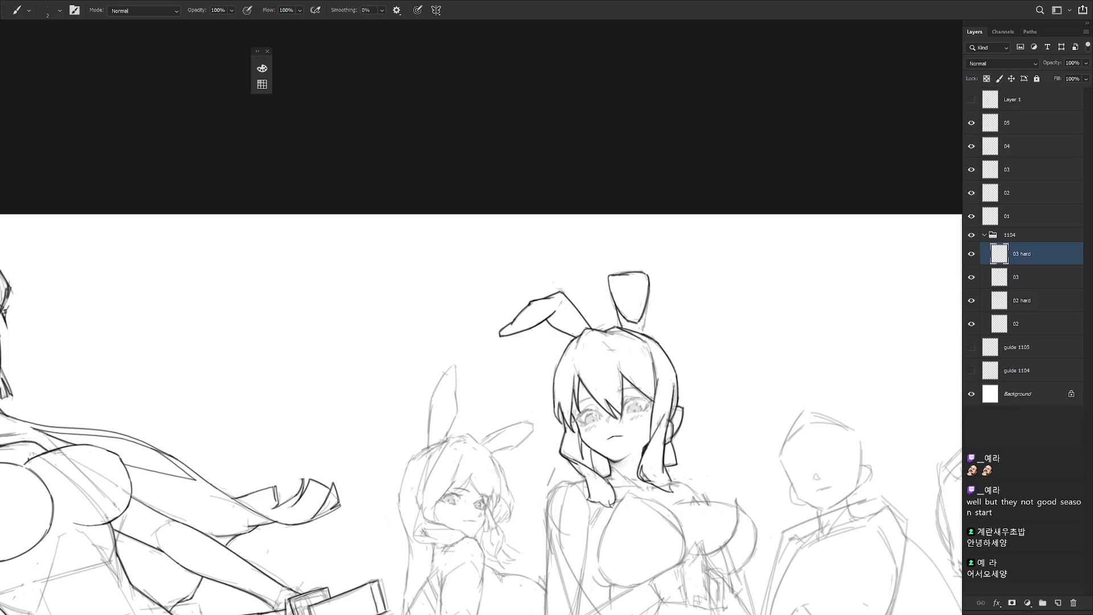
left_click_drag(648, 296, 642, 332)
key("ctrl+z")
left_click_drag(649, 294, 639, 332)
key("ctrl+z")
key("ctrl+z")
key("ctrl+z")
key("ctrl+z")
key("Tab")
scroll(673, 502, "down", 3)
- Bring the central figures into a full-screen view and ink a short line on the left shoulder
scroll(673, 502, "down", 3)
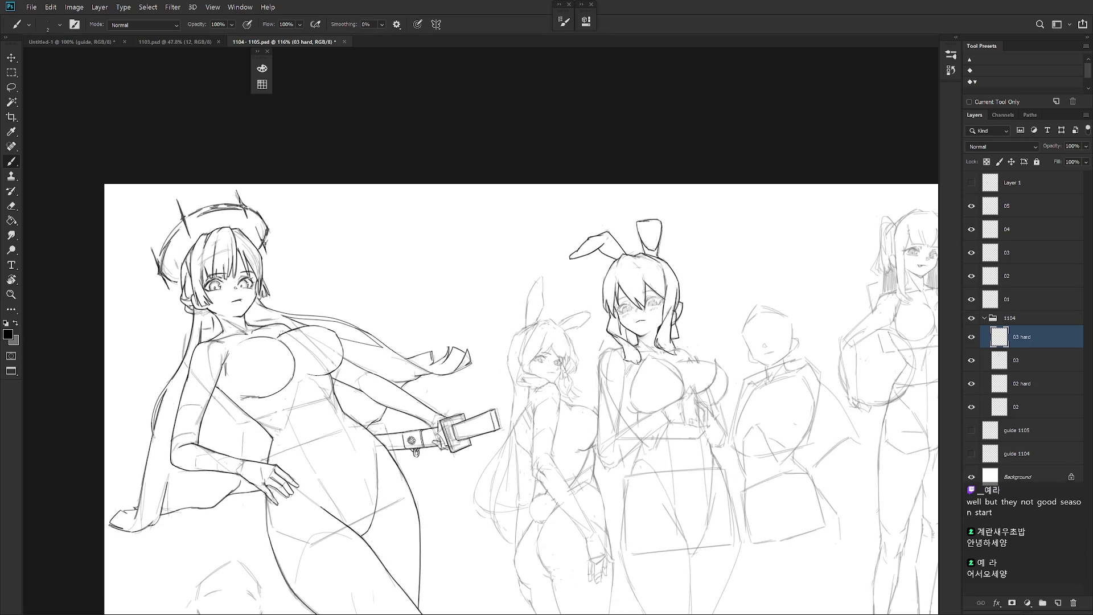
key("Tab")
key("Tab")
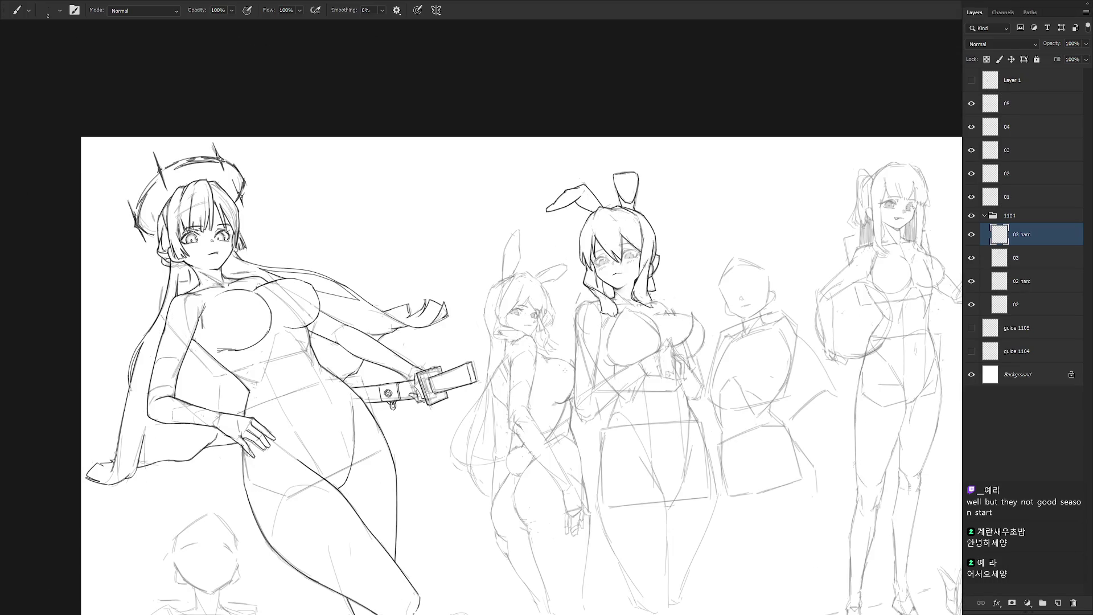
left_click_drag(564, 370, 557, 356)
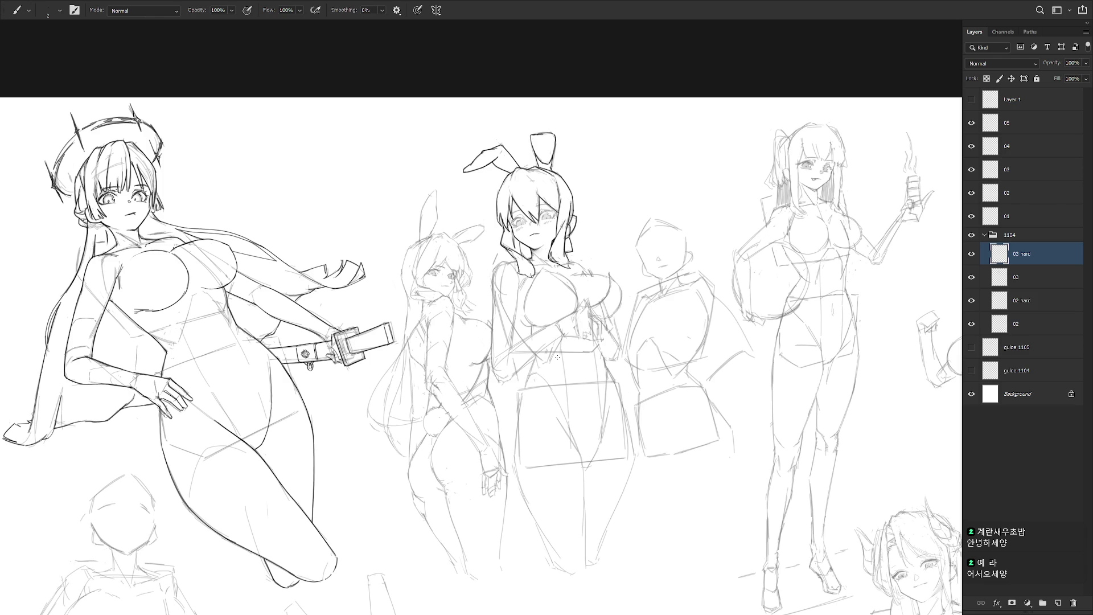
scroll(502, 272, "up", 3)
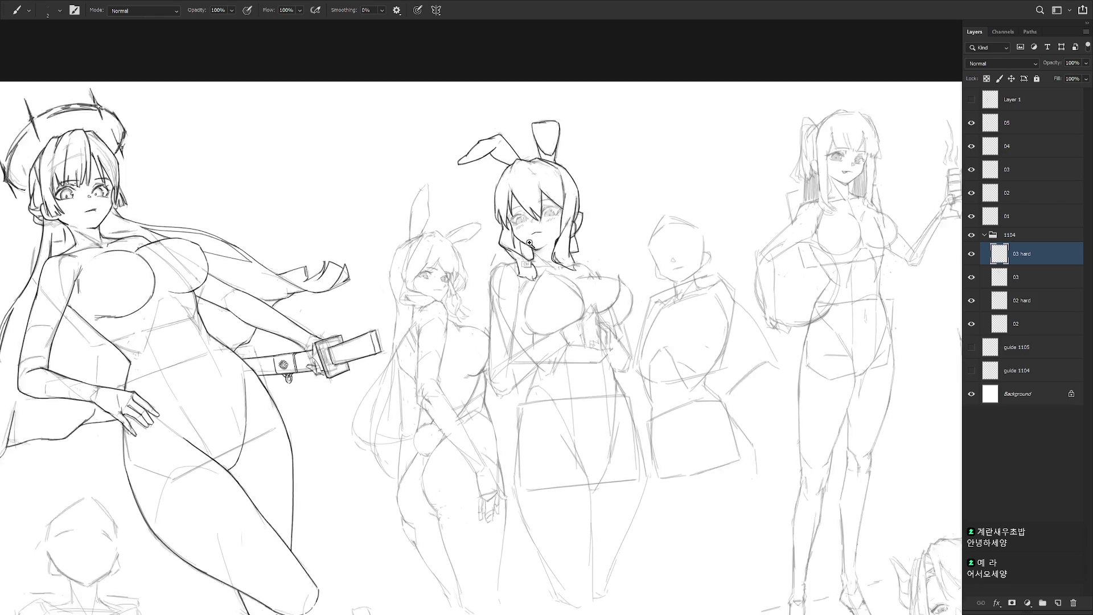
mouse_move(502, 274)
left_mouse_down()
mouse_move(518, 271)
mouse_move(493, 271)
left_mouse_up()
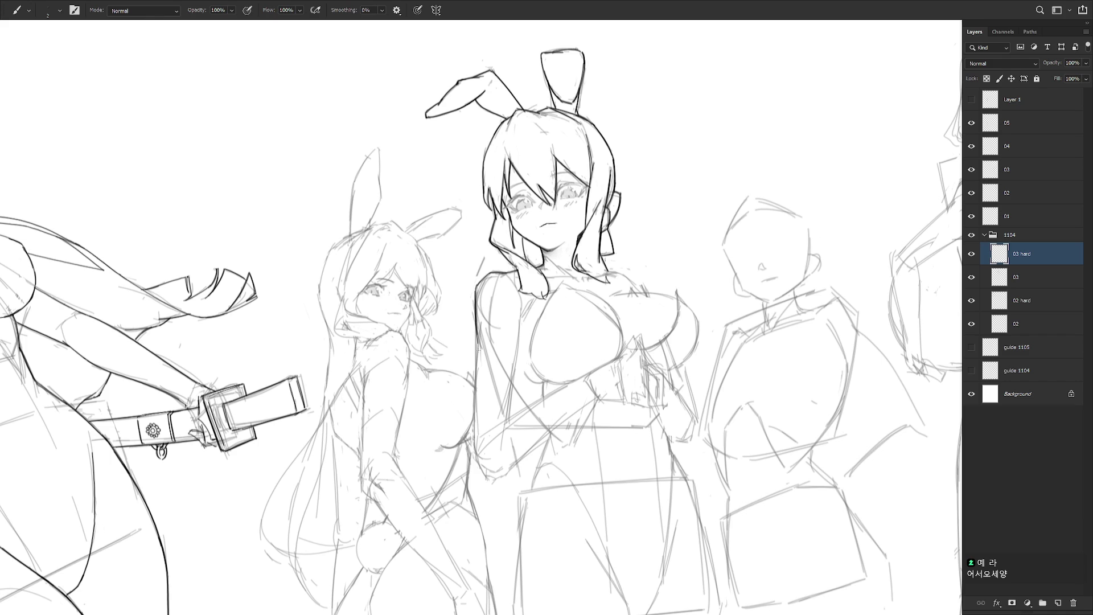
left_click(621, 401, "ctrl+alt")
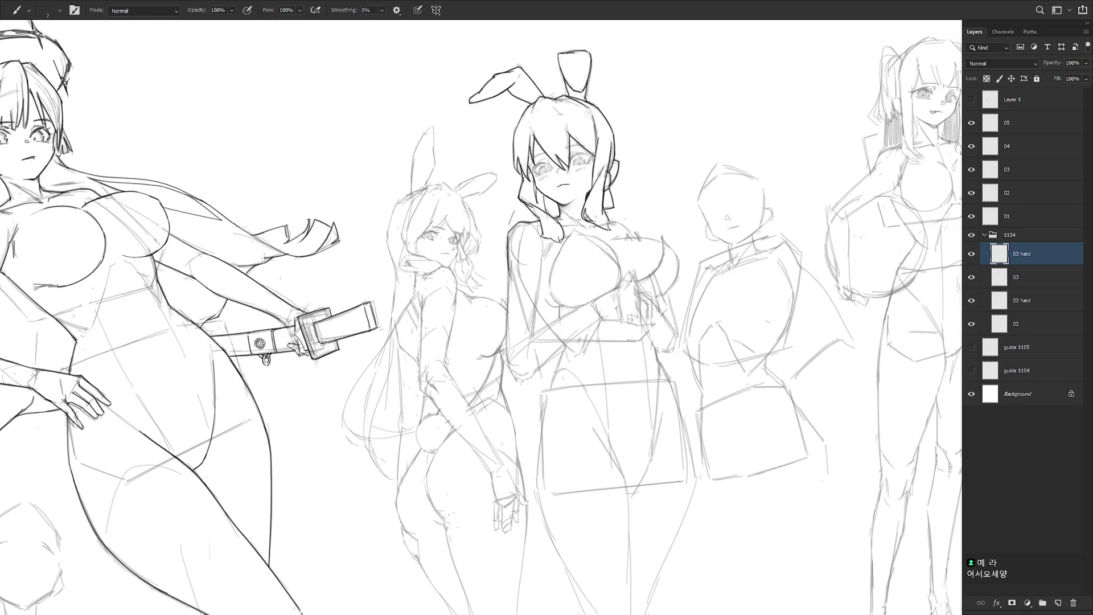
- Ink the left arm's edge from the shoulder down to the hand
left_click_drag(506, 289, 508, 376)
key("ctrl+z")
left_click_drag(506, 265, 506, 347)
key("ctrl+z")
left_click_drag(507, 265, 508, 362)
mouse_move(508, 267)
left_mouse_down()
mouse_move(516, 377)
mouse_move(537, 374)
left_mouse_up()
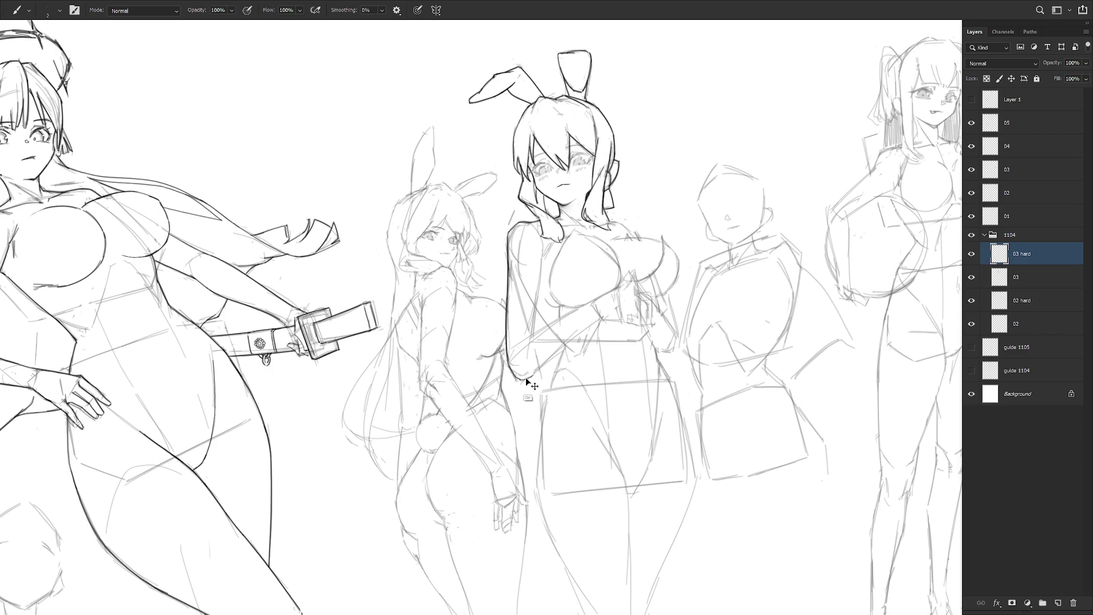
- Darken the hand's bottom line and ink the forearm across the waist up toward the elbow
mouse_move(519, 374)
left_mouse_down()
mouse_move(537, 375)
mouse_move(595, 320)
left_mouse_up()
left_click_drag(534, 375, 601, 317)
mouse_move(522, 343)
left_mouse_down()
mouse_move(513, 358)
mouse_move(594, 297)
left_mouse_up()
key("ctrl+z")
left_click_drag(531, 338, 600, 294)
key("ctrl+z")
left_click_drag(523, 344, 592, 297)
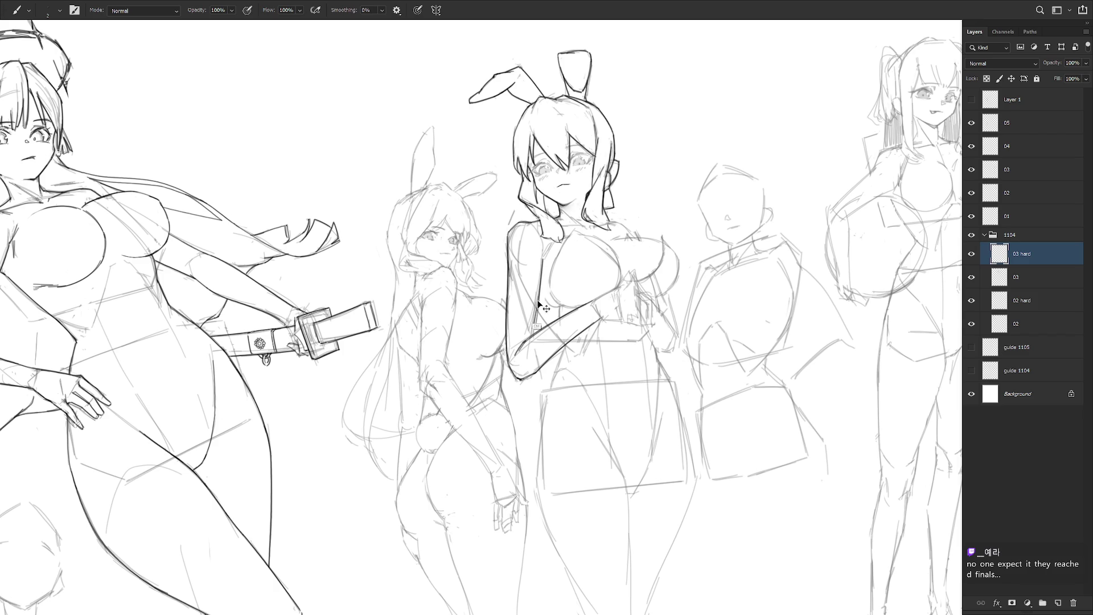
- Start the torso line and the side line below the arm at a rotated drawing angle
mouse_move(542, 266)
left_mouse_down()
mouse_move(533, 334)
mouse_move(525, 289)
mouse_move(547, 324)
left_mouse_up()
key("r")
key("r")
mouse_move(575, 360)
left_mouse_down()
mouse_move(563, 319)
mouse_move(556, 384)
mouse_move(545, 312)
mouse_move(546, 367)
left_mouse_up()
key("ctrl+z")
left_click_drag(551, 298, 546, 403)
key("ctrl+z")
- Redraw the side line below the arm and extend it down toward the hip
key("ctrl+z")
left_click_drag(552, 301, 549, 405)
key("ctrl+z")
left_click_drag(553, 301, 545, 415)
left_click_drag(550, 319, 550, 432)
key("ctrl+z")
left_click_drag(552, 303, 548, 410)
left_click_drag(551, 303, 548, 421)
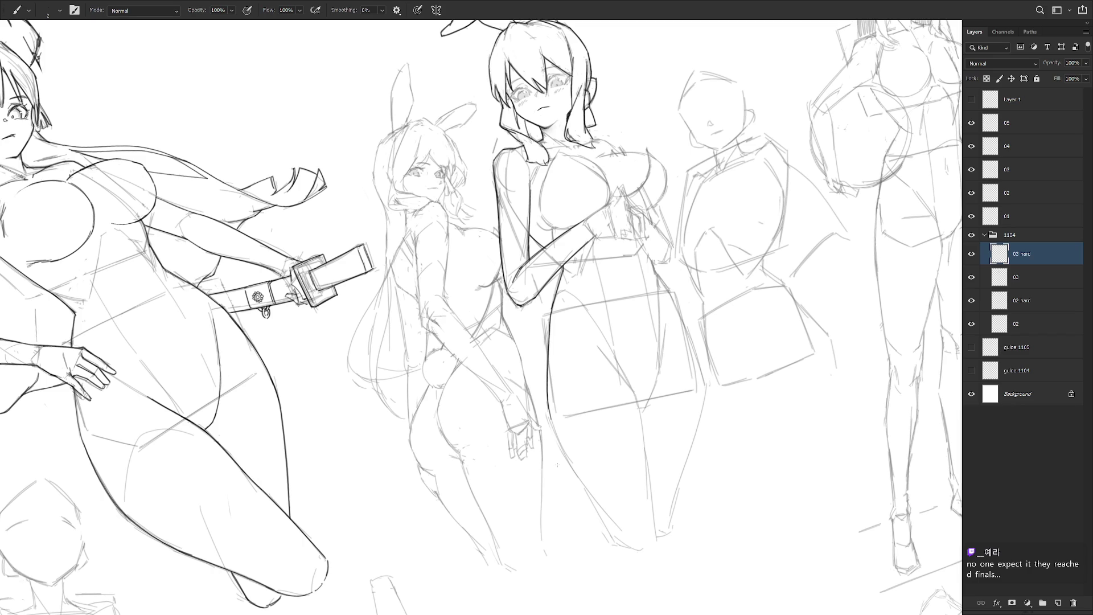
scroll(557, 465, "up", 2)
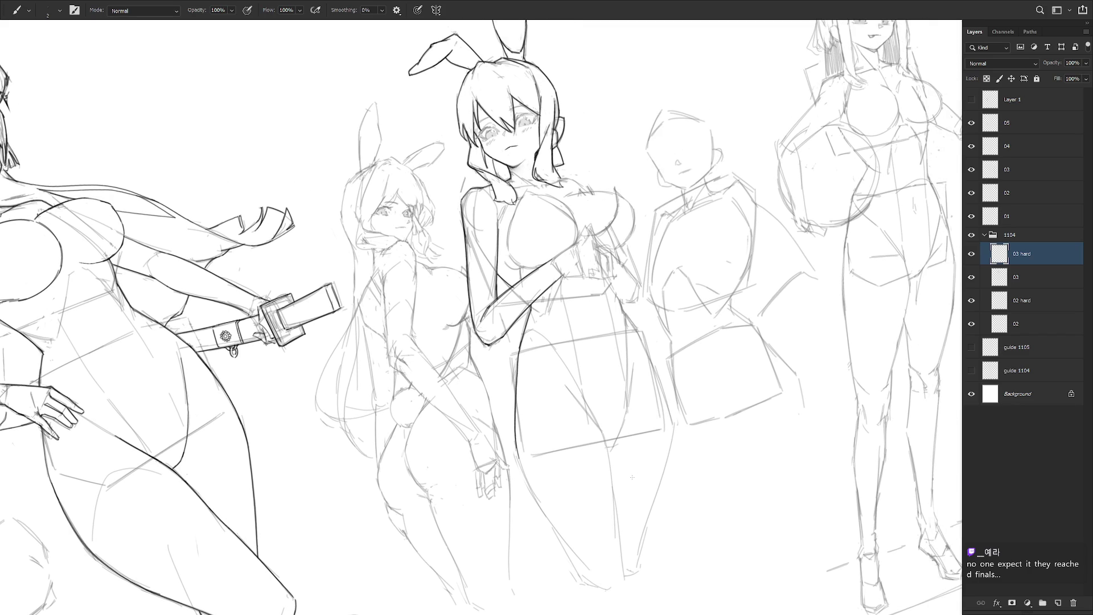
scroll(631, 477, "up", 3)
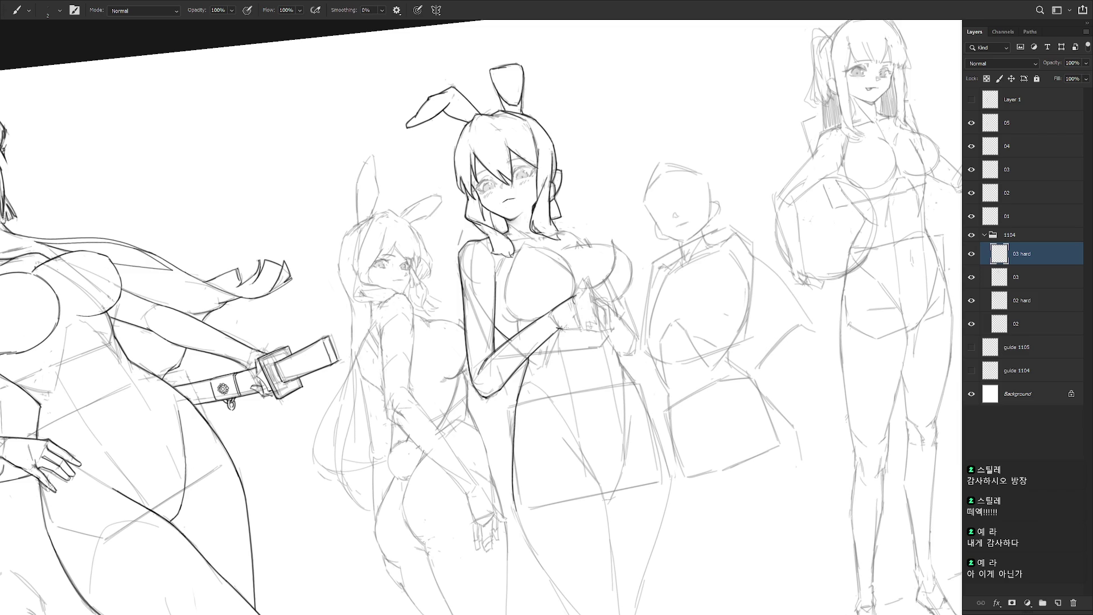
- Ink short clean strokes on the hand and fingers and the arm at her chest
left_click_drag(560, 327, 586, 329)
left_click_drag(580, 286, 572, 300)
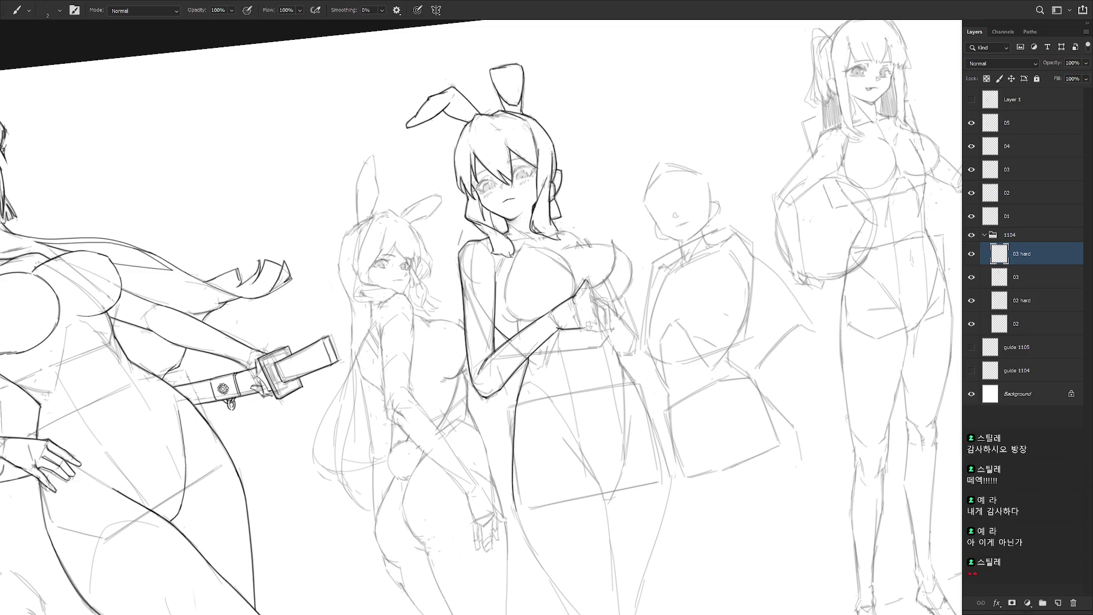
left_click_drag(598, 274, 589, 294)
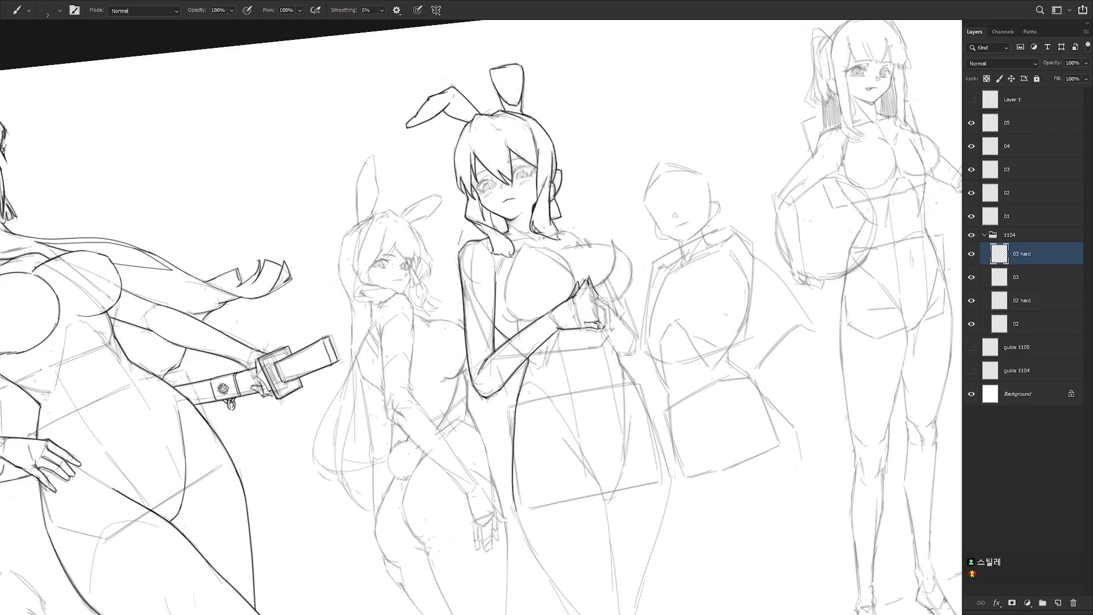
- Rotate the view about 35 degrees and back, and shrink the brush to size 1
key("r")
left_click_drag(600, 294, 528, 292)
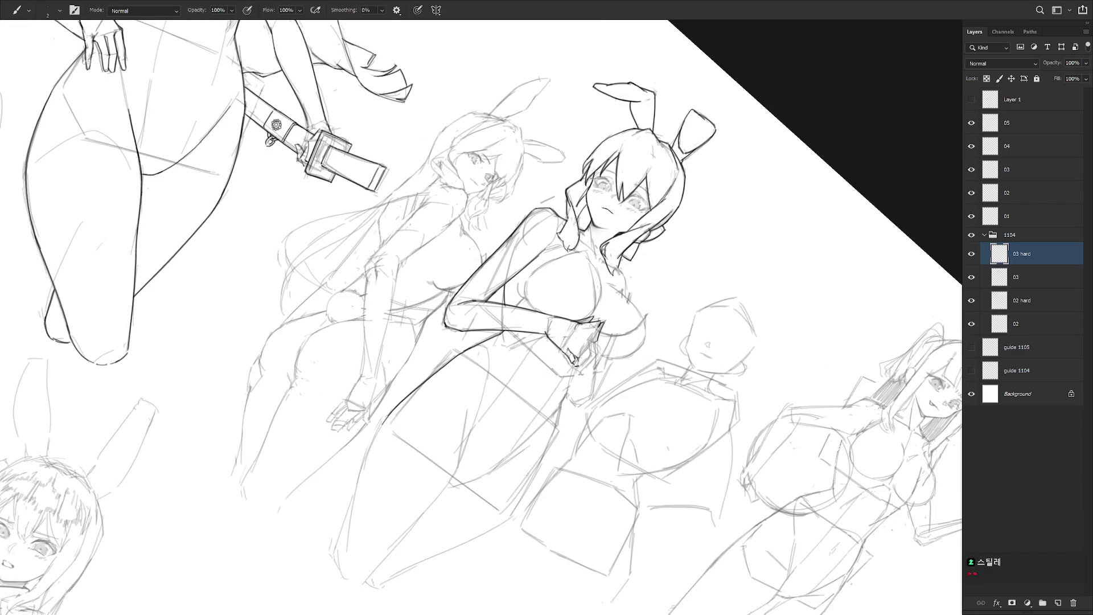
key("bracketleft")
left_click_drag(526, 263, 660, 392)
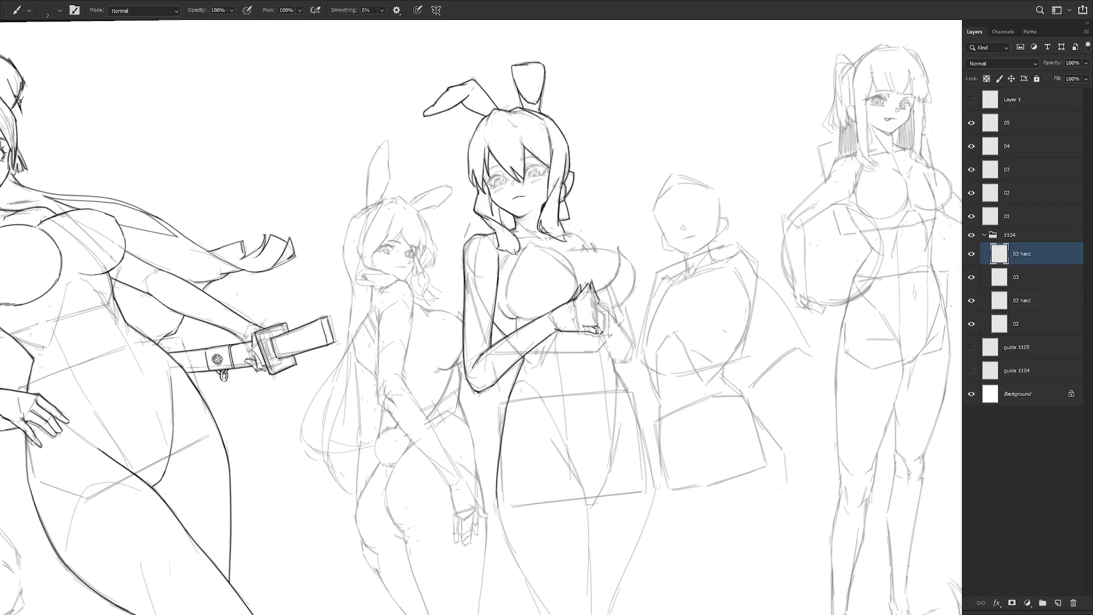
- Ink hatching strokes along the left chest edge, undoing the failed tries
left_click_drag(498, 259, 501, 275)
left_click_drag(526, 247, 506, 296)
key("ctrl+z")
mouse_move(529, 242)
left_mouse_down()
mouse_move(507, 294)
mouse_move(538, 287)
left_mouse_up()
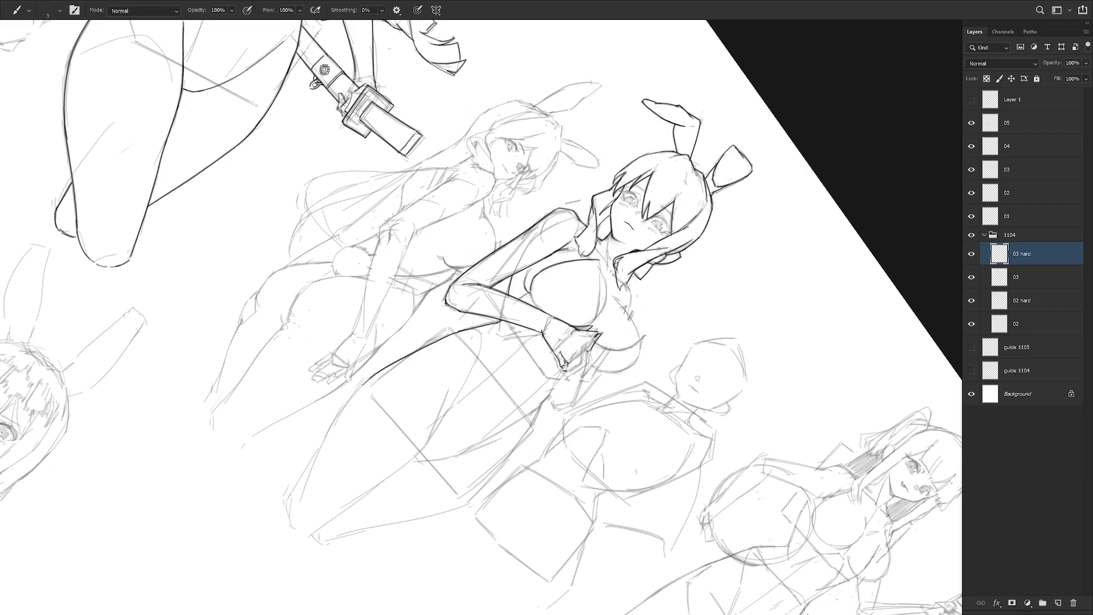
mouse_move(530, 292)
left_mouse_down()
mouse_move(546, 313)
mouse_move(546, 288)
left_mouse_up()
key("ctrl+z")
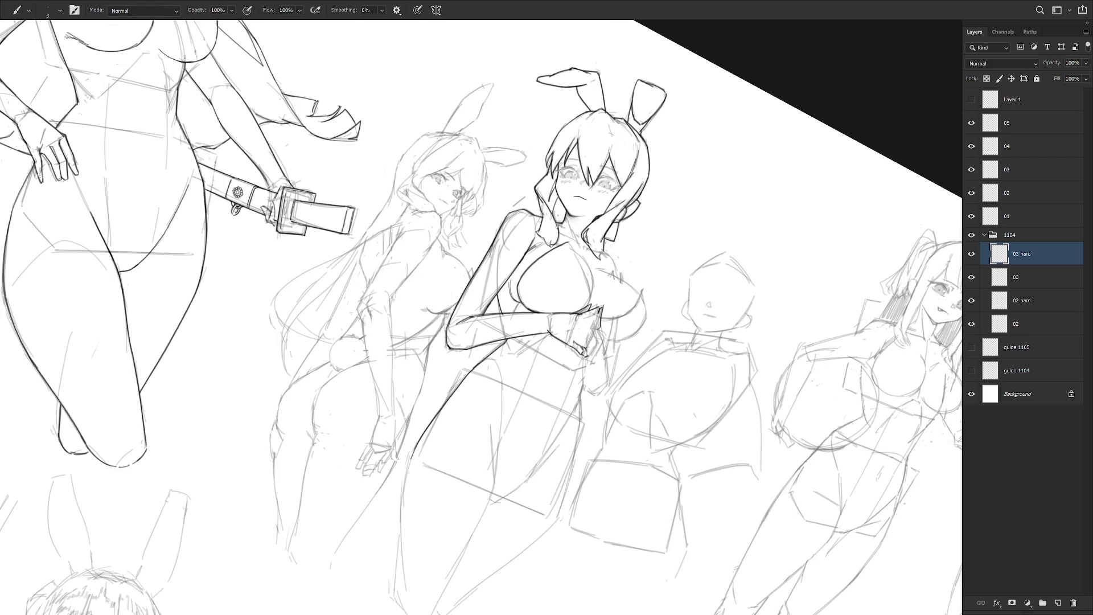
- Ink a clean chest outline line down from the collar, retrying strokes until it sits right
left_click_drag(569, 241, 587, 308)
key("ctrl+z")
key("ctrl+z")
left_click_drag(594, 271, 575, 298)
key("ctrl+z")
key("ctrl+z")
left_click_drag(592, 261, 579, 300)
mouse_move(569, 171)
left_mouse_down()
mouse_move(626, 273)
mouse_move(580, 182)
left_mouse_up()
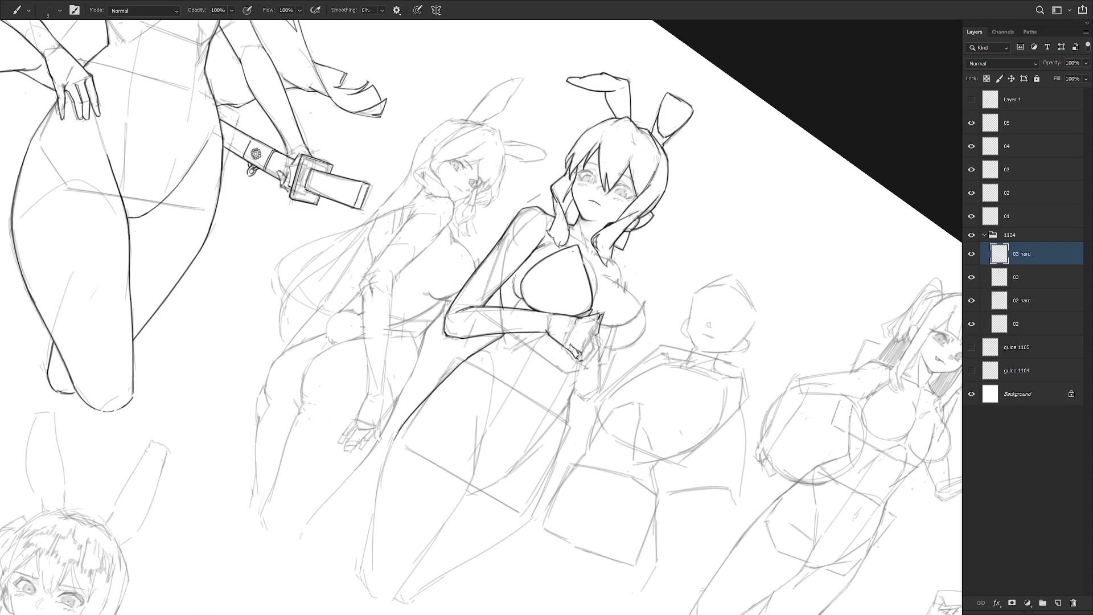
mouse_move(594, 254)
left_mouse_down()
mouse_move(581, 272)
mouse_move(593, 313)
left_mouse_up()
key("ctrl+z")
key("ctrl+z")
key("ctrl+z")
key("ctrl+z")
key("e")
key("b")
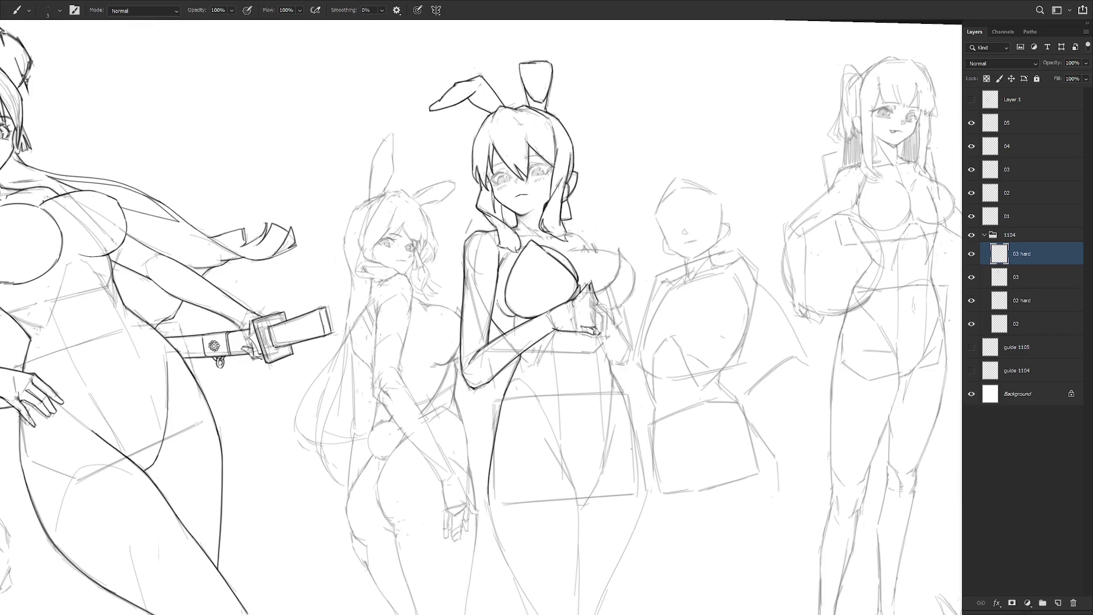
- Ink two short tab strokes on the bodysuit front at her chest on a tilted canvas
mouse_move(630, 449)
left_mouse_down()
mouse_move(570, 319)
mouse_move(503, 299)
left_mouse_up()
key("Escape")
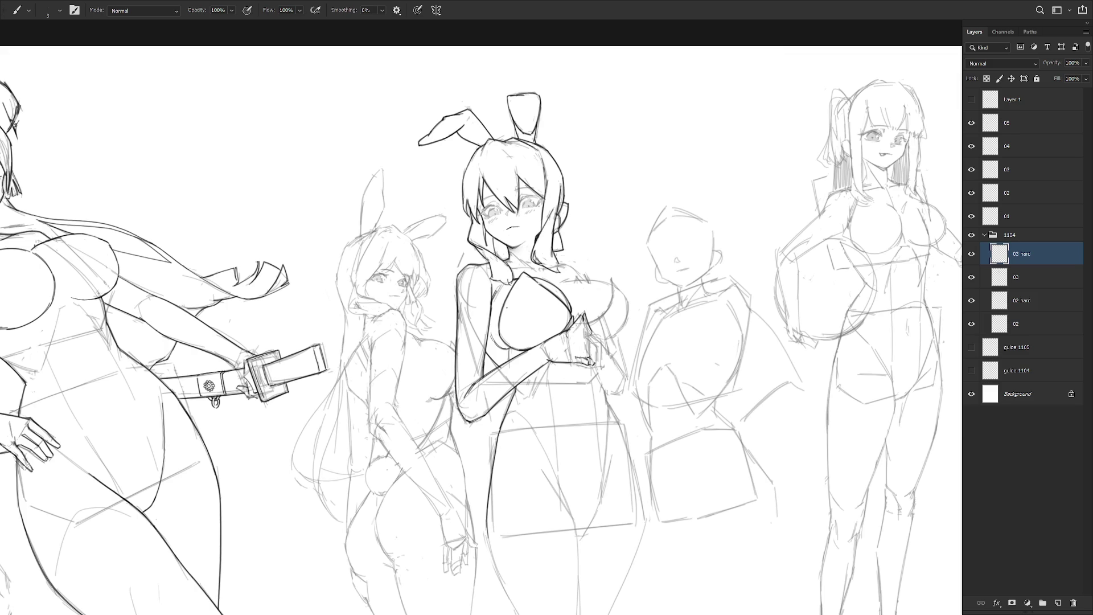
left_click_drag(592, 365, 543, 435)
key("e")
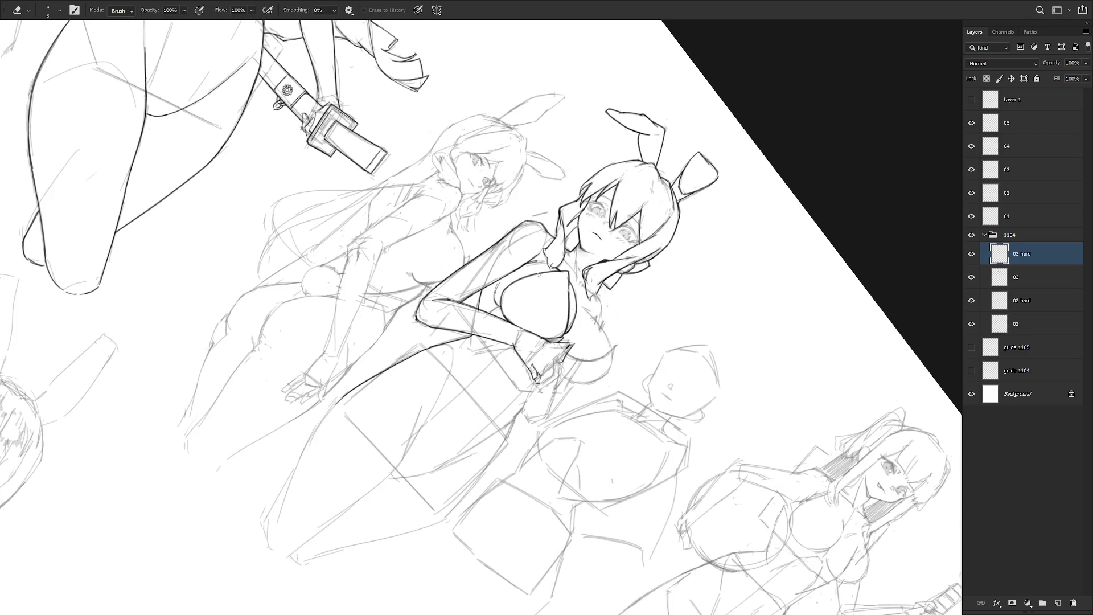
key("b")
left_click_drag(537, 271, 540, 283)
key("ctrl+z")
key("e")
key("b")
left_click_drag(524, 273, 535, 290)
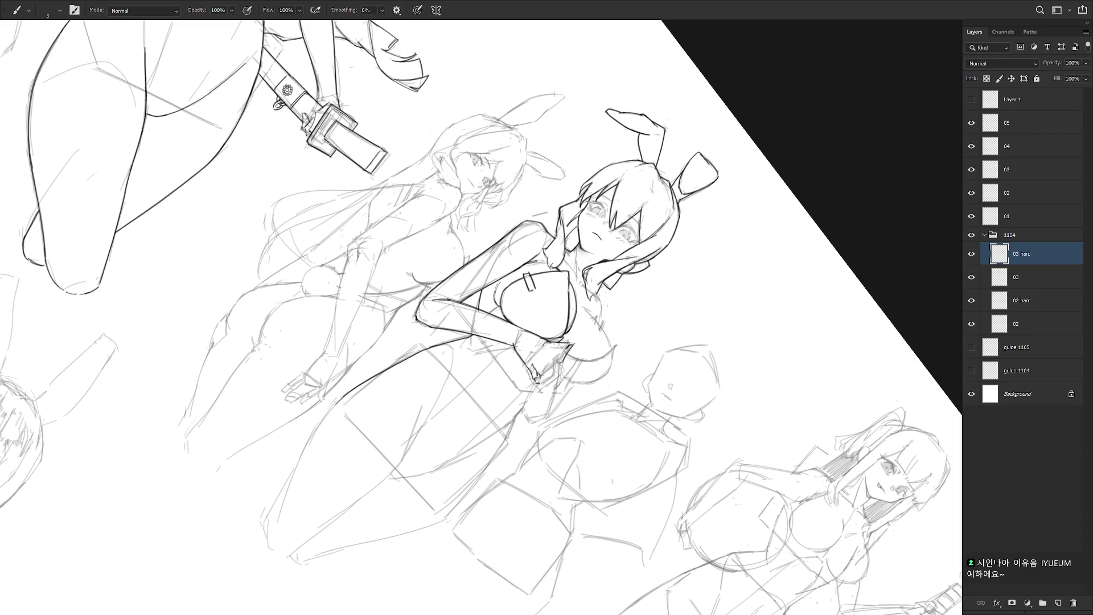
key("Escape")
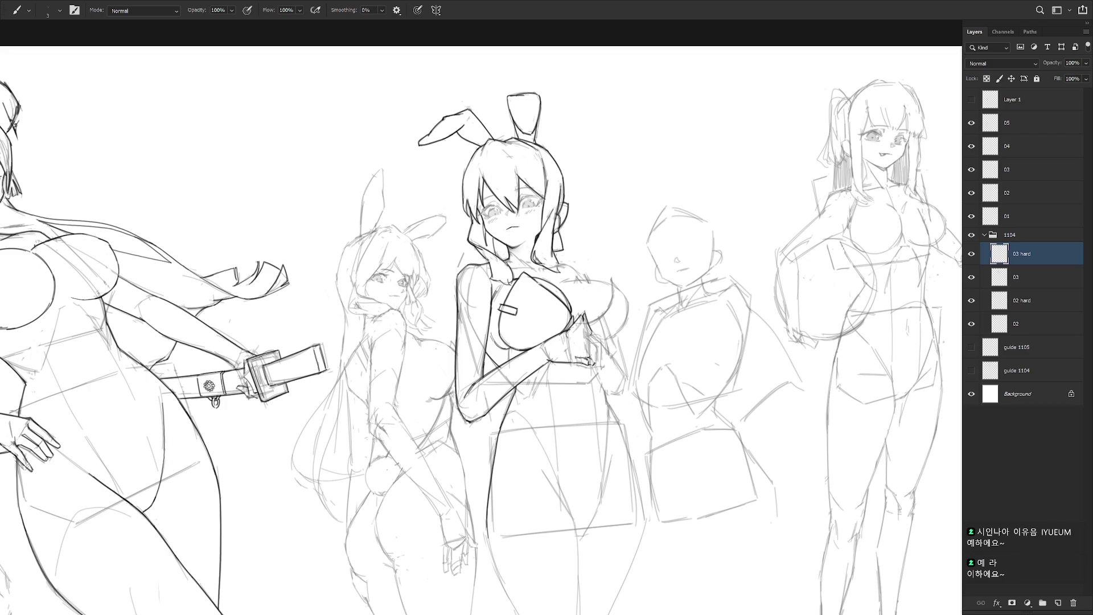
- Set the brush to size 2 and ink the hair near the ear and hatching inside the bunny ear
left_click_drag(681, 308, 734, 371)
left_click_drag(683, 296, 651, 382)
key("bracketleft")
mouse_move(638, 259)
left_mouse_down()
mouse_move(632, 243)
mouse_move(695, 328)
left_mouse_up()
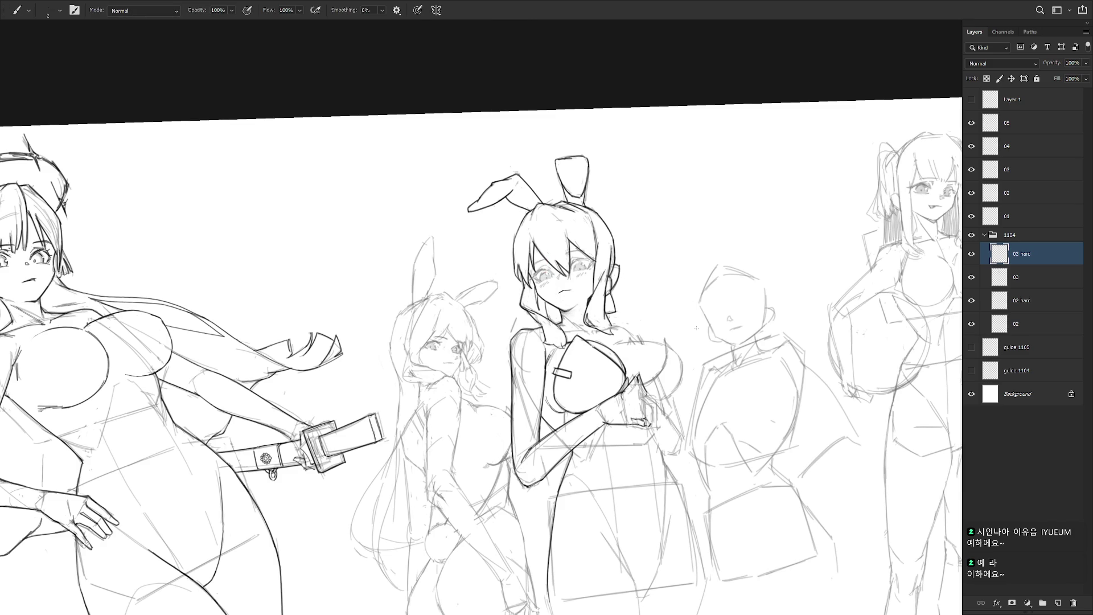
left_click_drag(516, 179, 510, 191)
scroll(527, 169, "down", 5)
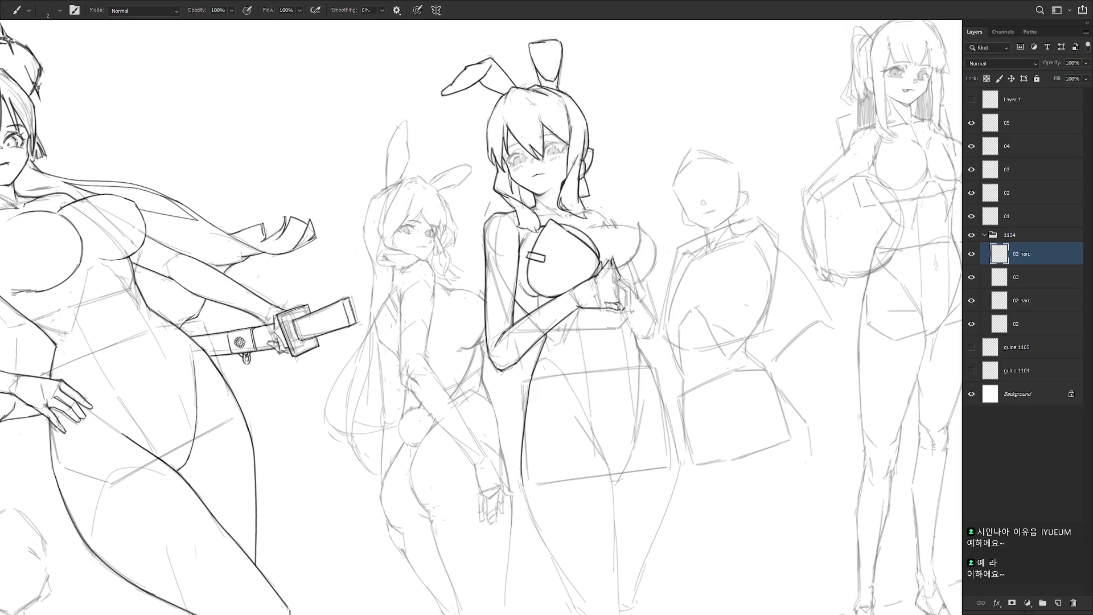
- Ink the hip line and darken the right forearm contour, closing its gaps
left_click_drag(627, 314, 641, 352)
left_click_drag(653, 322, 655, 339)
left_click_drag(643, 279, 656, 320)
left_click_drag(642, 279, 656, 316)
key("ctrl+z")
key("ctrl+z")
left_click_drag(643, 279, 657, 321)
key("ctrl+z")
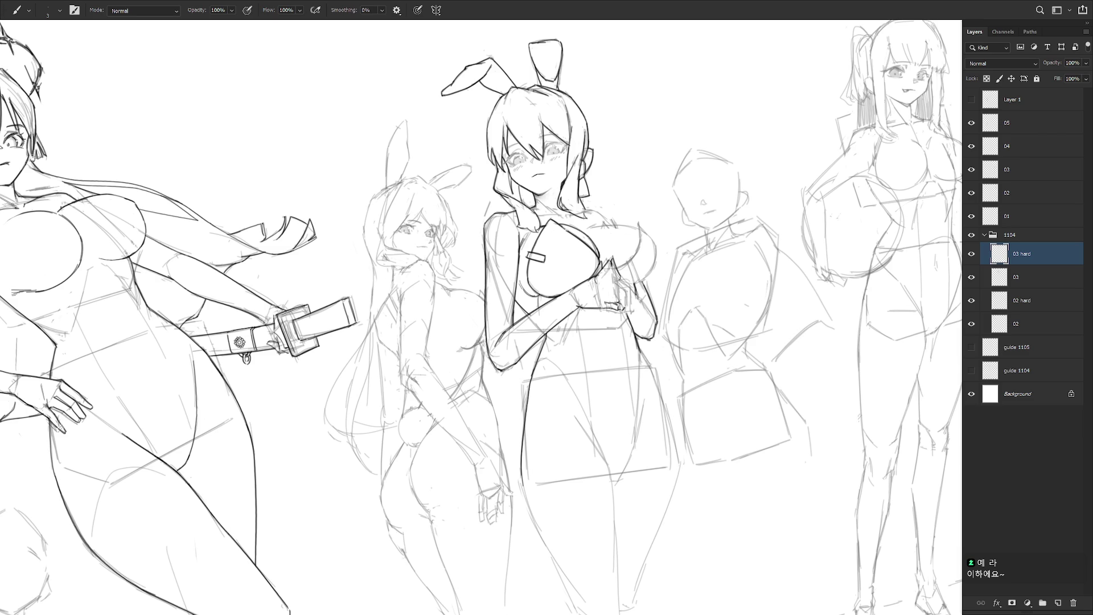
left_click_drag(628, 283, 653, 316)
- Try strokes near the hands and on the chest's right outline, then drop the brush from 4 to 3
left_click_drag(628, 285, 636, 308)
key("ctrl+z")
mouse_move(637, 222)
left_mouse_down()
mouse_move(648, 254)
mouse_move(617, 268)
mouse_move(629, 261)
left_mouse_up()
key("ctrl+z")
key("bracketleft")
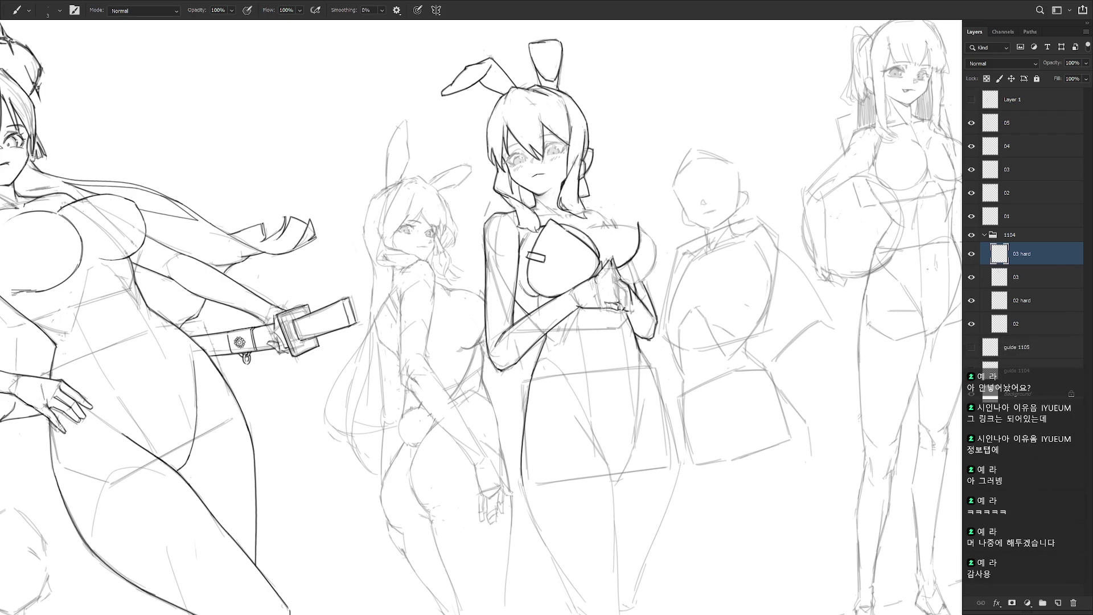
mouse_move(637, 254)
left_mouse_down()
mouse_move(678, 311)
mouse_move(668, 364)
left_mouse_up()
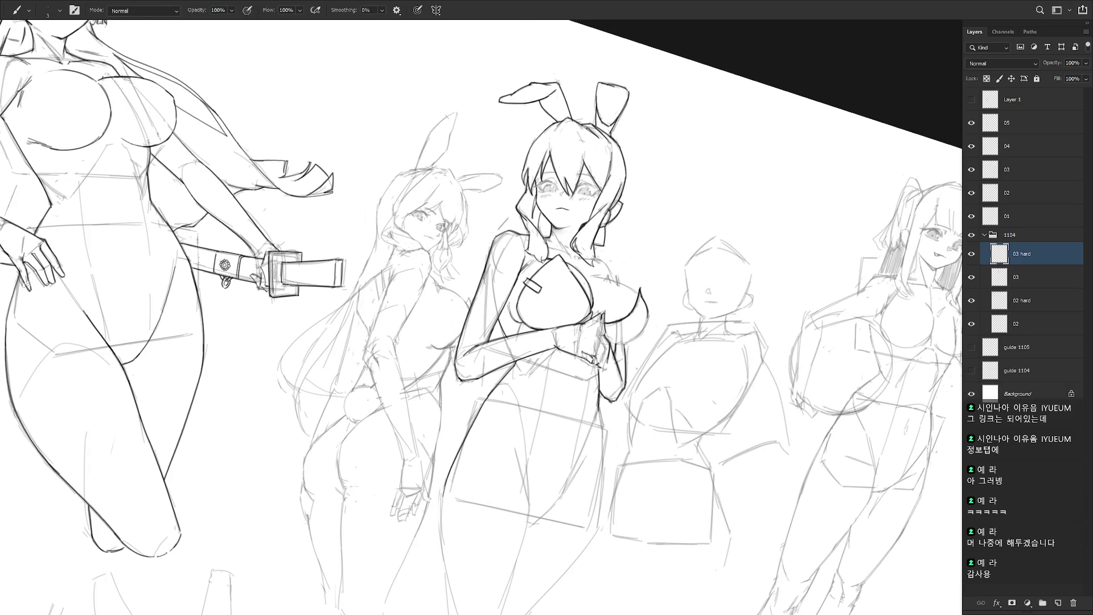
- Darken the right outline of the breast curve on a counter-clockwise tilted canvas
left_click_drag(646, 307, 609, 376)
mouse_move(625, 251)
left_mouse_down()
mouse_move(625, 288)
mouse_move(611, 294)
left_mouse_up()
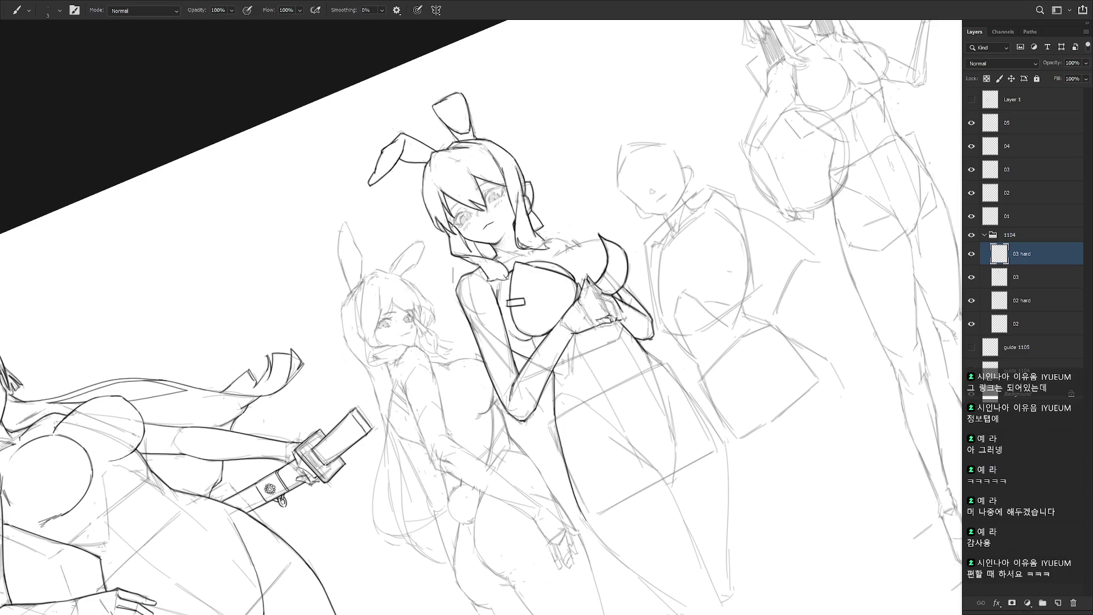
key("r")
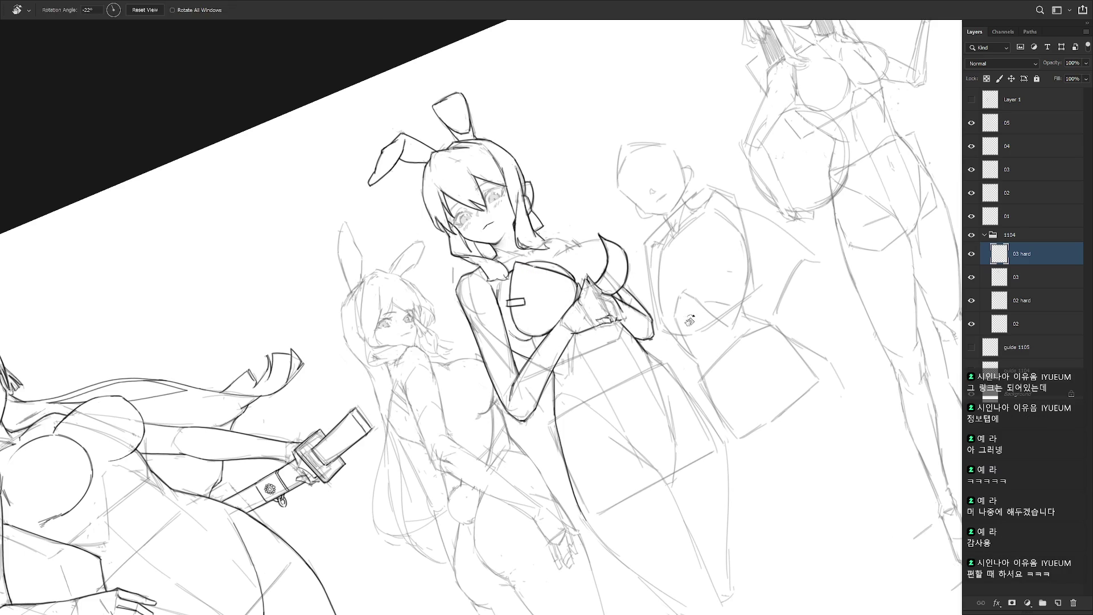
key("Escape")
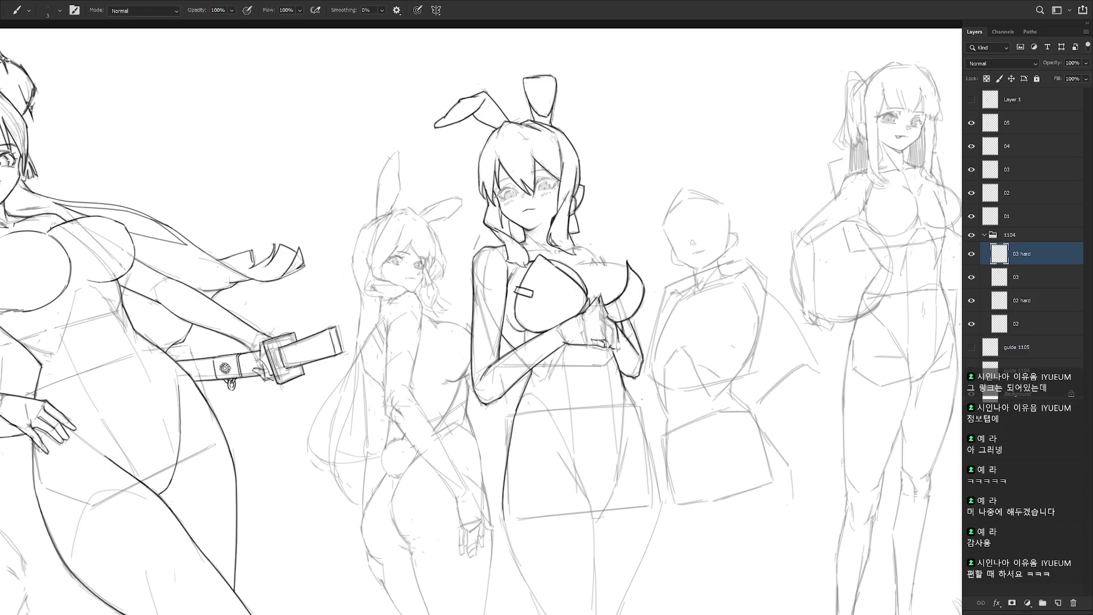
- Re-ink the upper breast outline in a cleaner, darker line with the canvas rotated about 34°
key("r")
left_click_drag(650, 328, 628, 232)
mouse_move(543, 257)
left_mouse_down()
mouse_move(585, 229)
mouse_move(562, 241)
left_mouse_up()
key("ctrl+z")
key("ctrl+z")
key("ctrl+z")
key("ctrl+z")
key("ctrl+z")
mouse_move(540, 258)
left_mouse_down()
mouse_move(570, 235)
mouse_move(558, 243)
left_mouse_up()
key("ctrl+z")
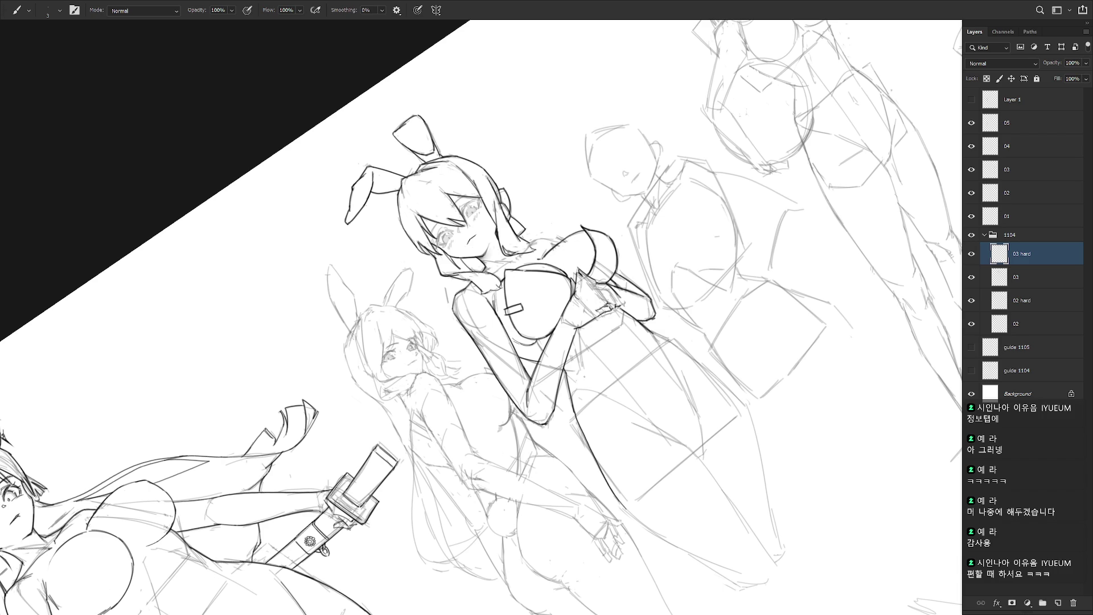
key("Escape")
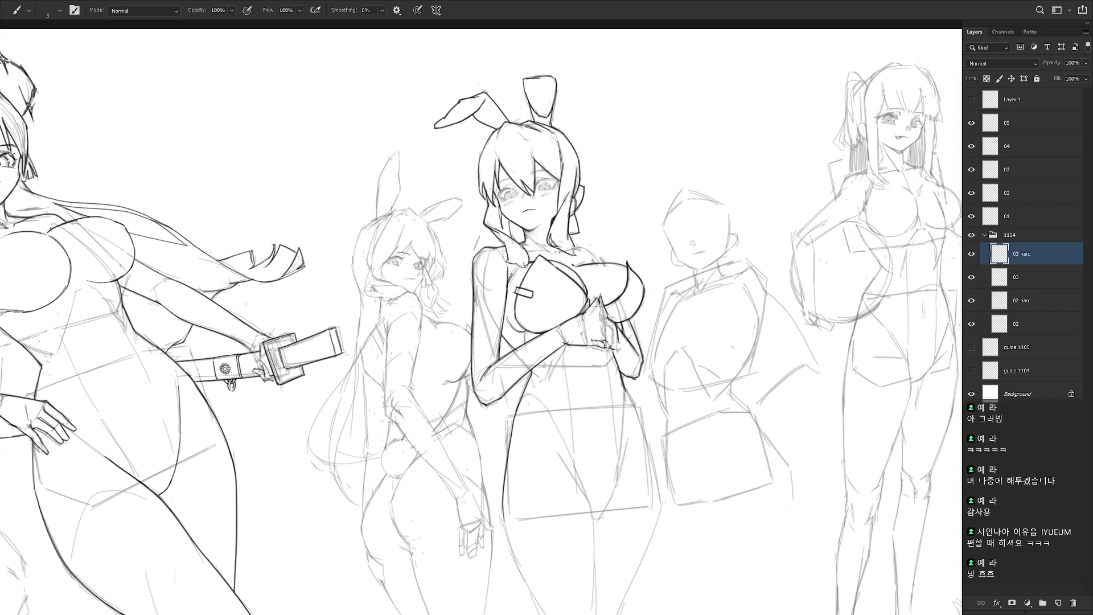
key("r")
mouse_move(655, 245)
left_mouse_down()
mouse_move(688, 308)
mouse_move(672, 398)
left_mouse_up()
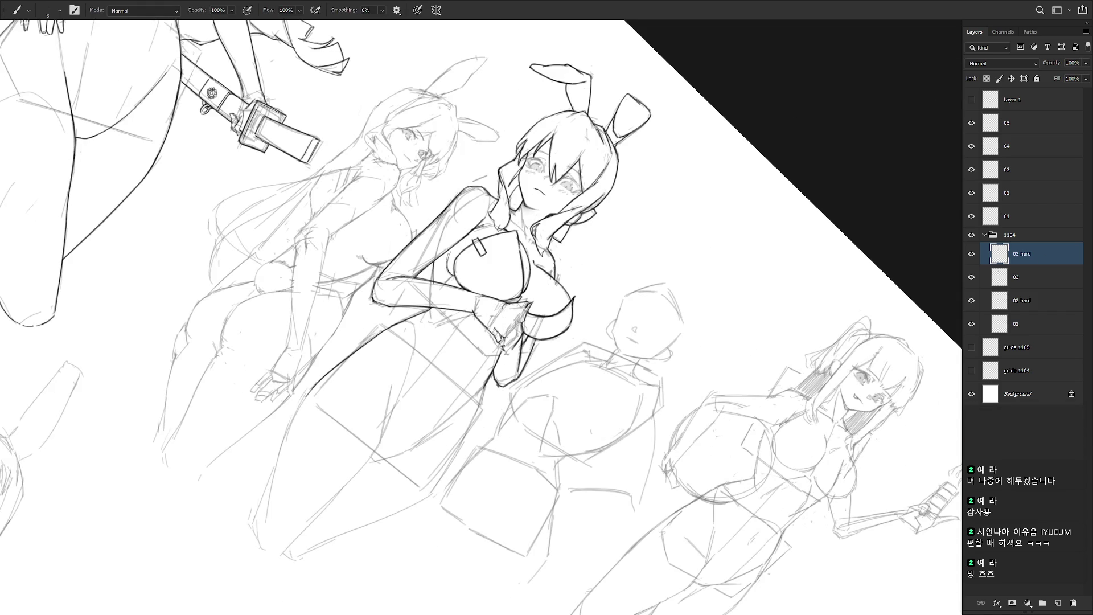
key("Escape")
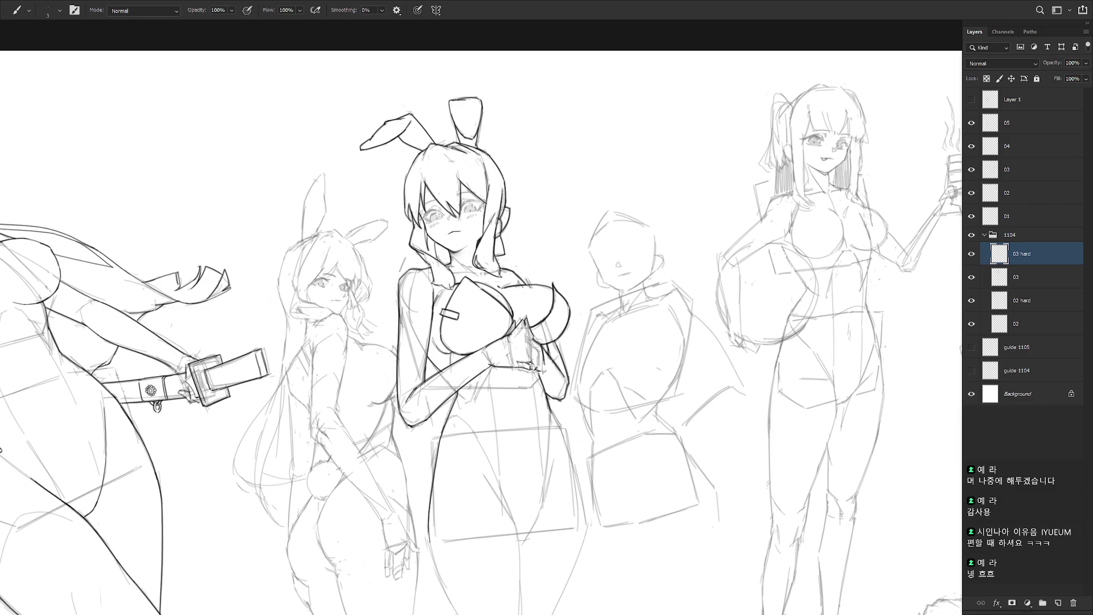
left_click_drag(498, 308, 579, 350)
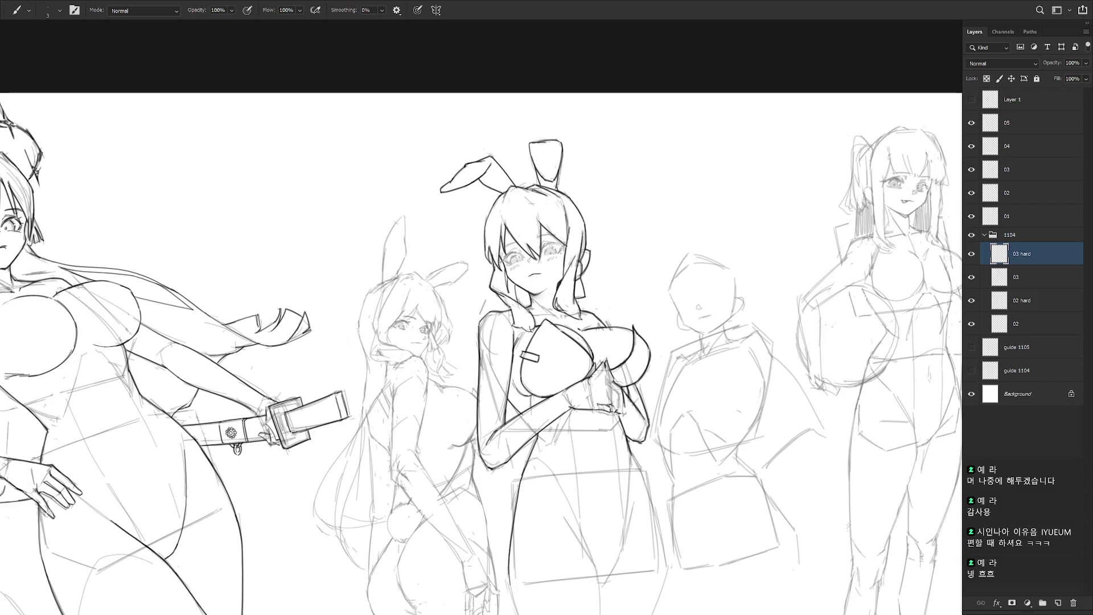
scroll(510, 253, "up", 1)
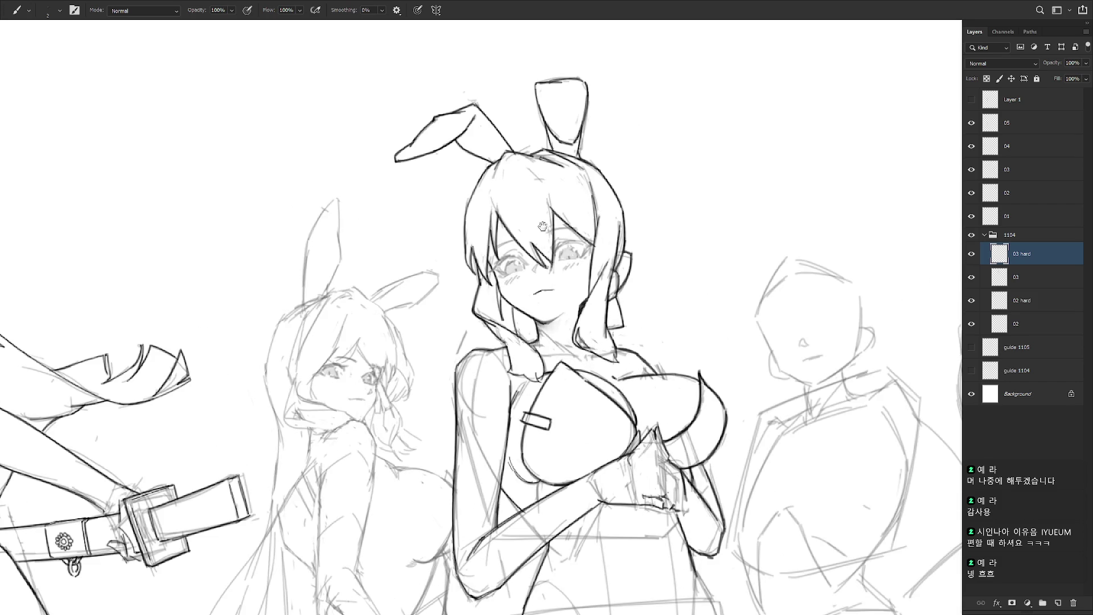
- Shrink the brush from 2 to 1 and ink the right eye's upper eyelid bolder
key("bracketleft")
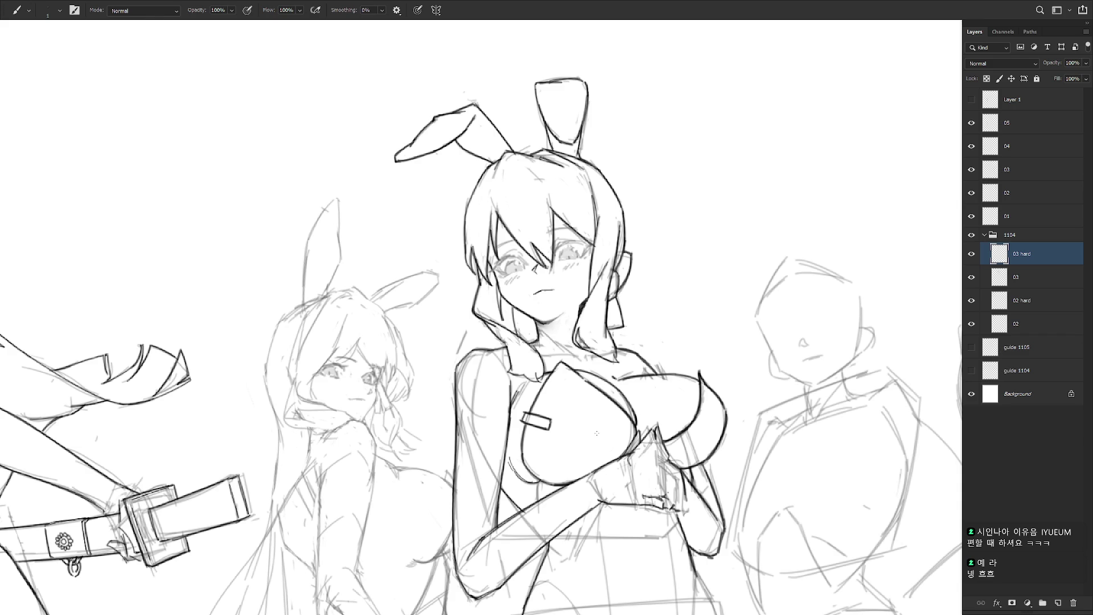
left_click_drag(596, 433, 544, 269)
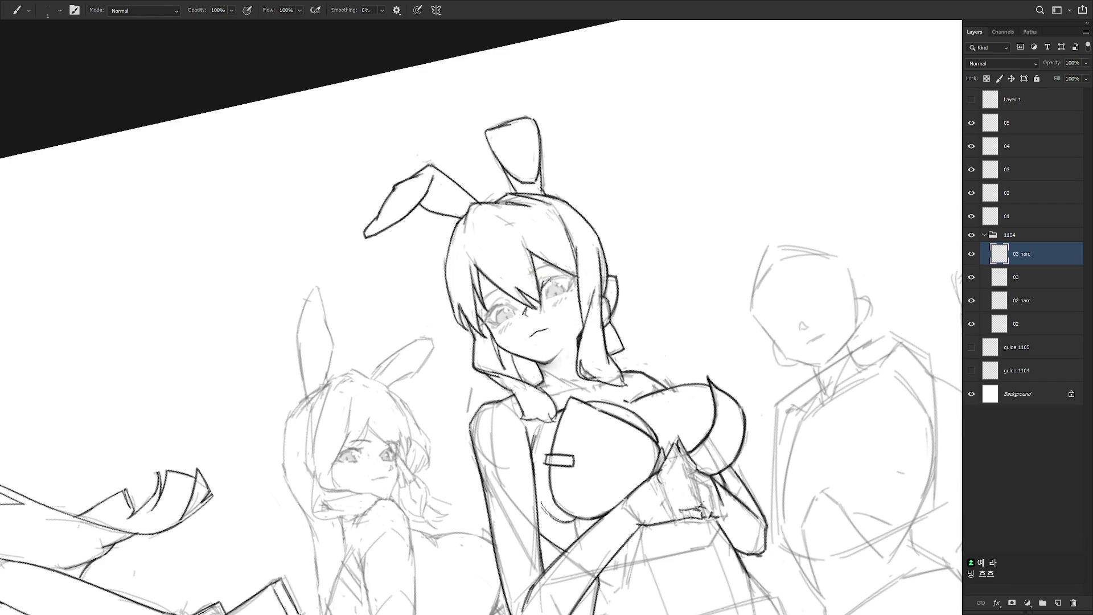
left_click_drag(541, 289, 570, 277)
left_click_drag(544, 281, 567, 272)
mouse_move(542, 285)
left_mouse_down()
mouse_move(576, 274)
mouse_move(565, 292)
left_mouse_up()
key("ctrl+z")
- Add light shading over the right eye, small strokes beside it, and a mark beside the left eye
mouse_move(641, 313)
left_mouse_down()
mouse_move(591, 394)
mouse_move(621, 358)
left_mouse_up()
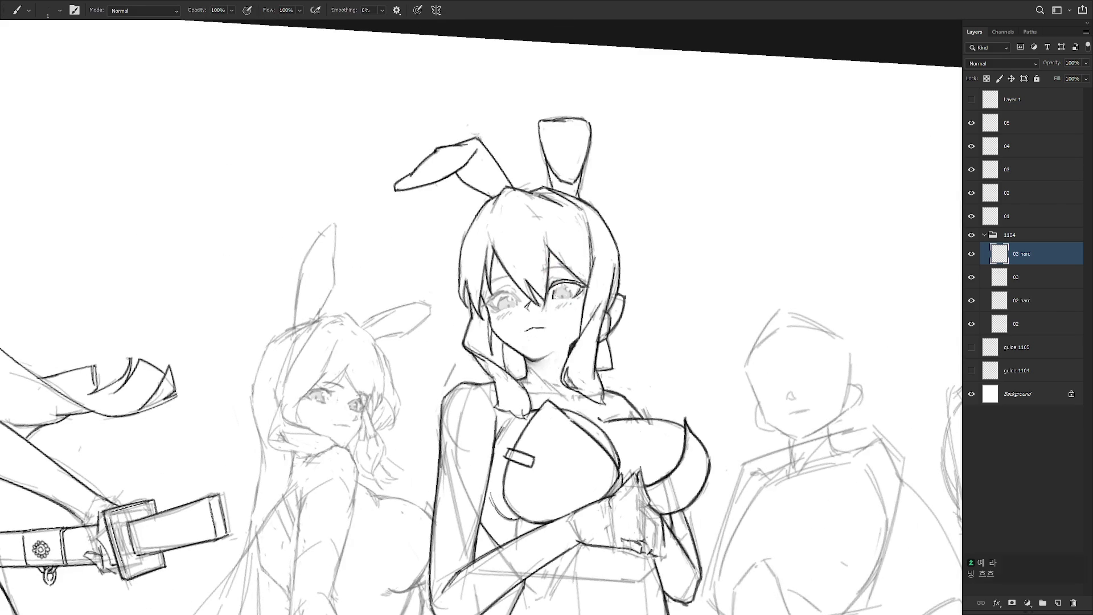
left_click_drag(556, 286, 565, 290)
left_click_drag(626, 170, 551, 123)
mouse_move(545, 295)
left_mouse_down()
mouse_move(566, 289)
mouse_move(587, 312)
left_mouse_up()
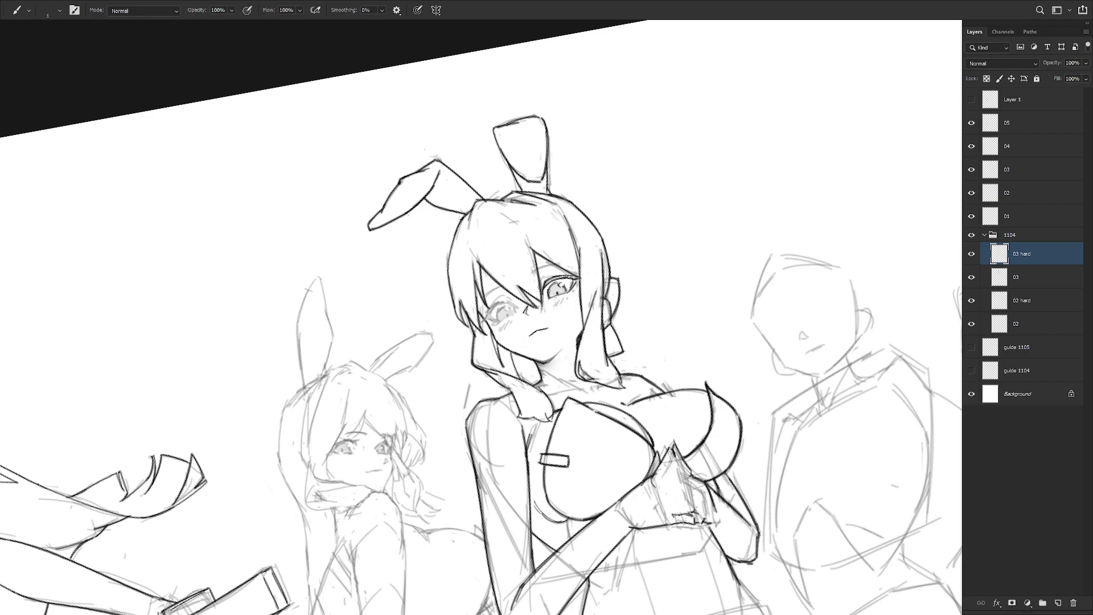
left_click(500, 323)
- Add a dark stroke in the central girl's left eye, then level the canvas again
left_click_drag(500, 323, 529, 330)
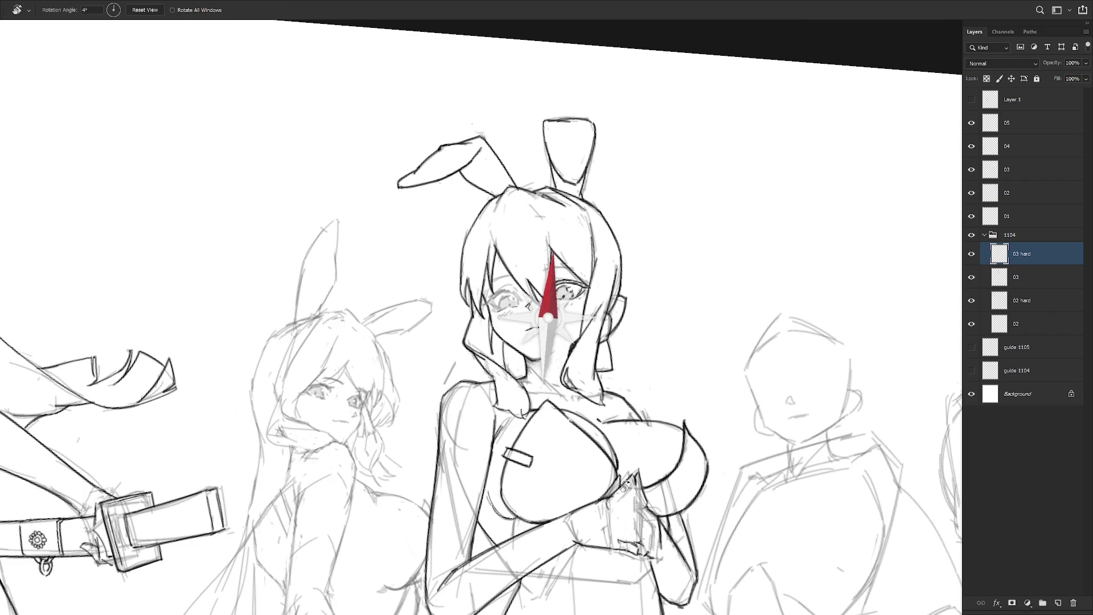
left_click_drag(603, 379, 485, 272)
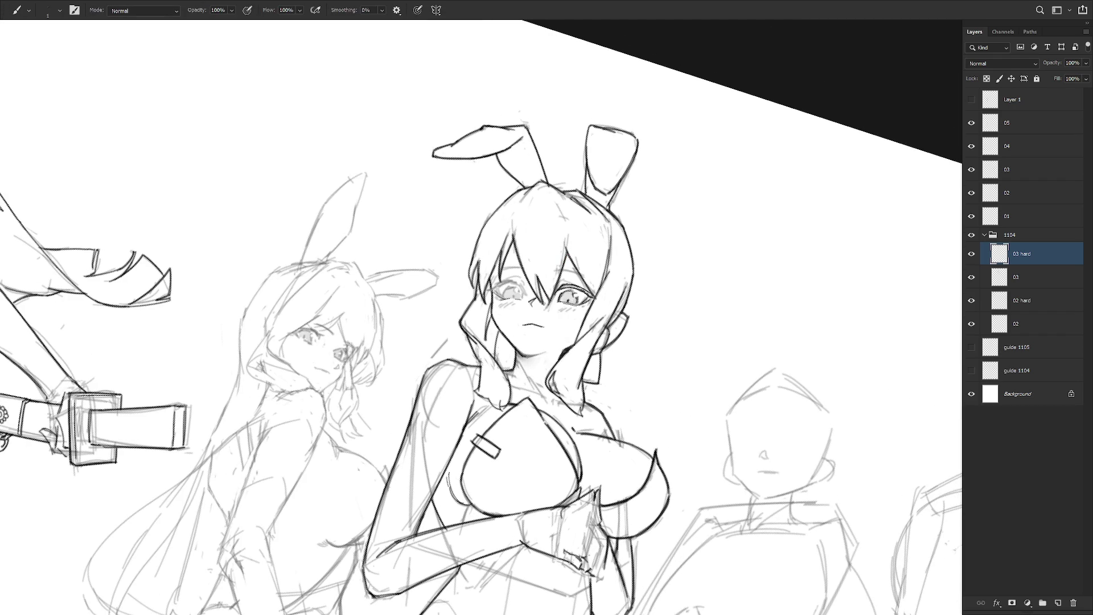
left_click_drag(569, 370, 581, 319)
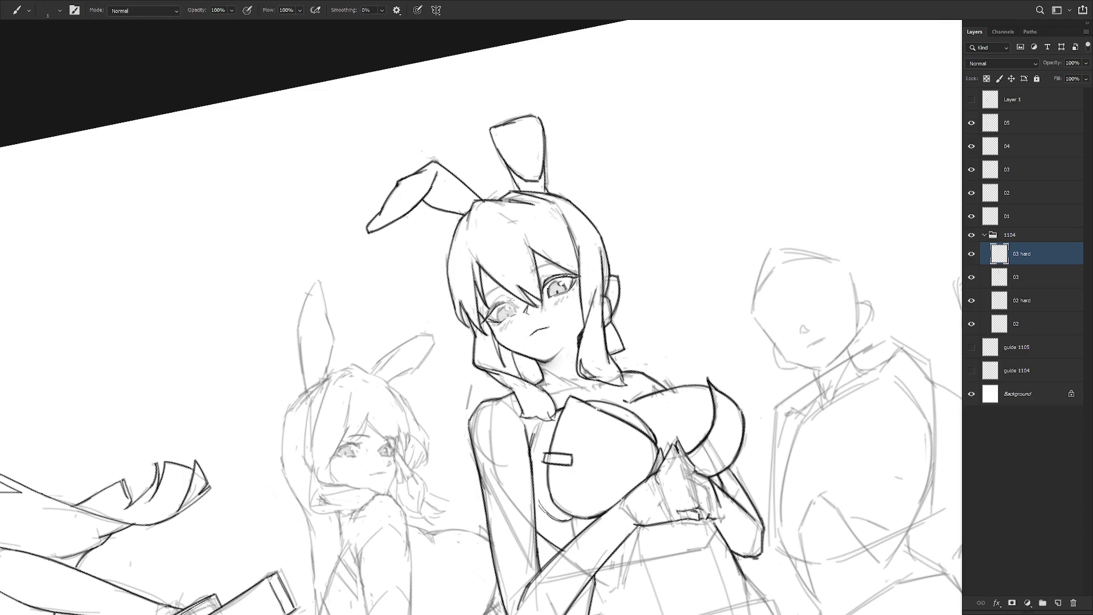
left_click_drag(511, 299, 513, 270)
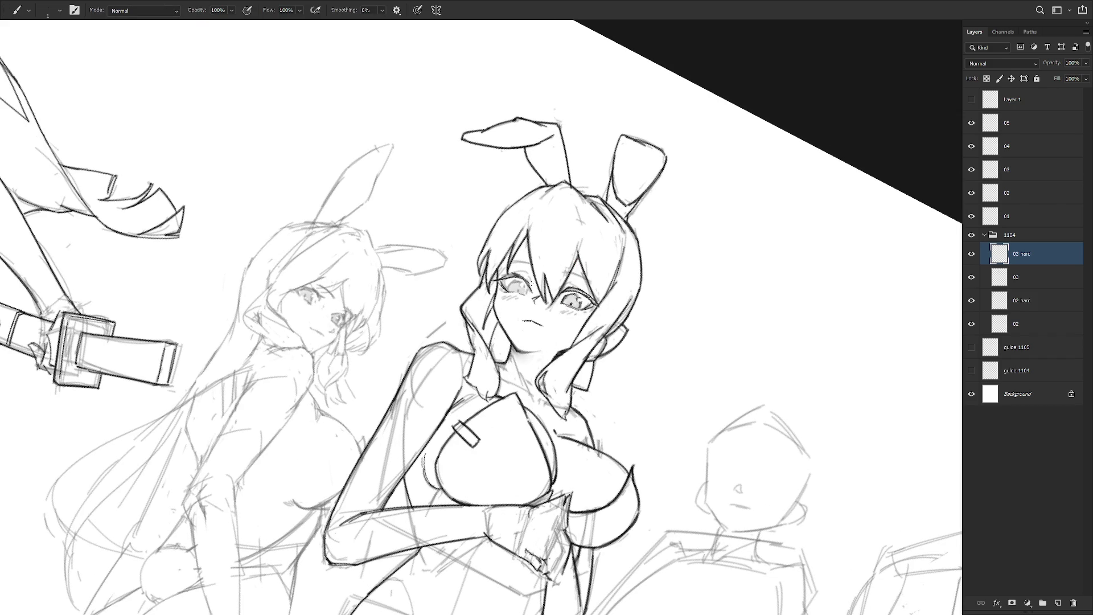
left_click_drag(554, 374, 572, 330)
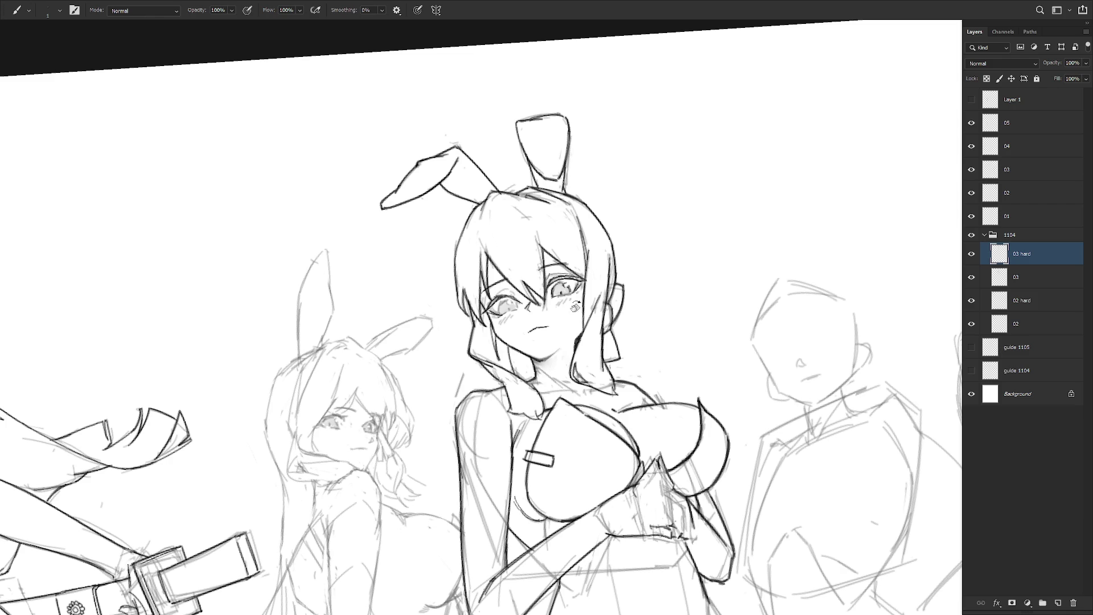
left_click_drag(575, 306, 538, 432)
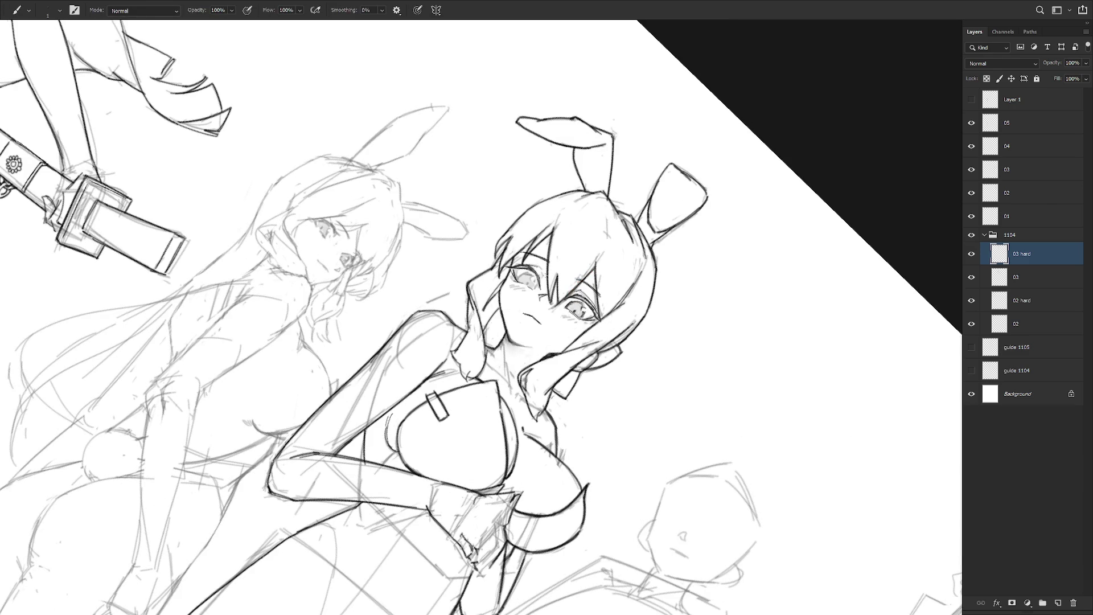
left_click_drag(535, 267, 458, 249)
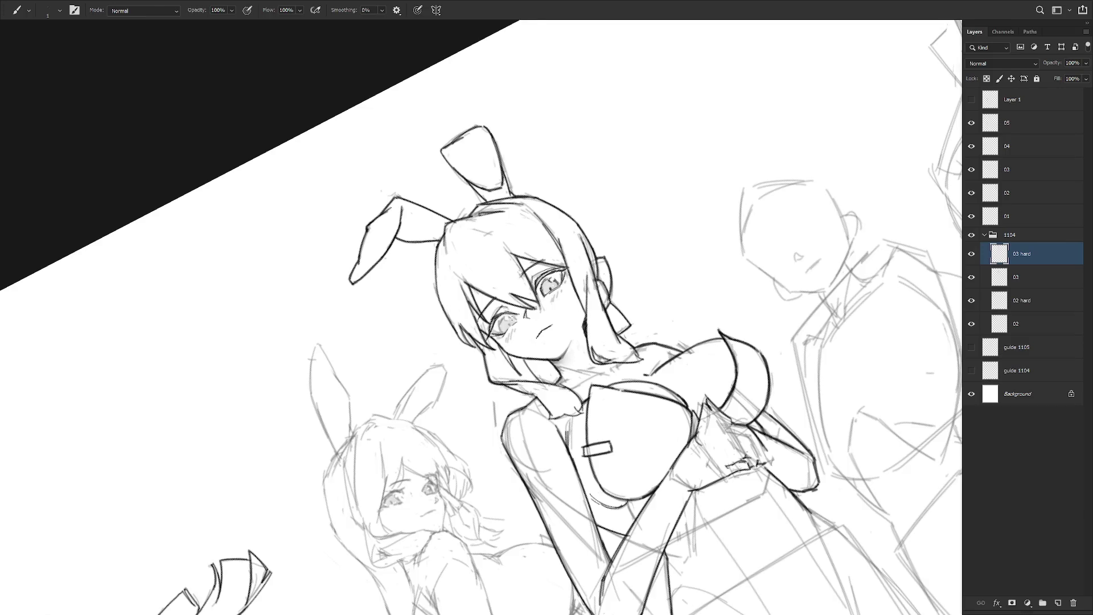
left_click_drag(614, 338, 539, 437)
left_click_drag(509, 289, 507, 299)
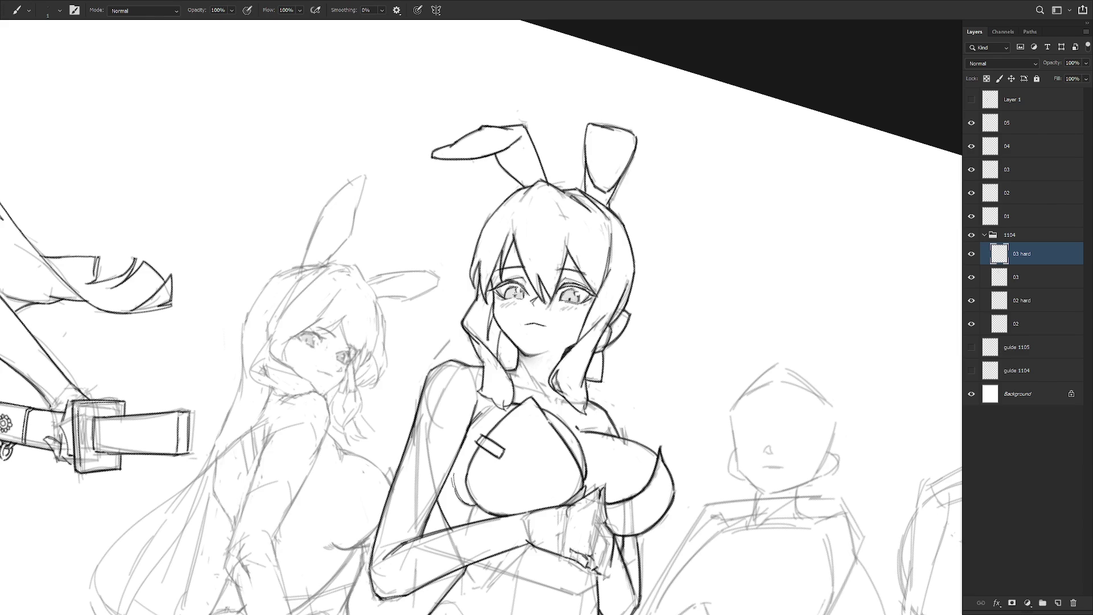
key("Escape")
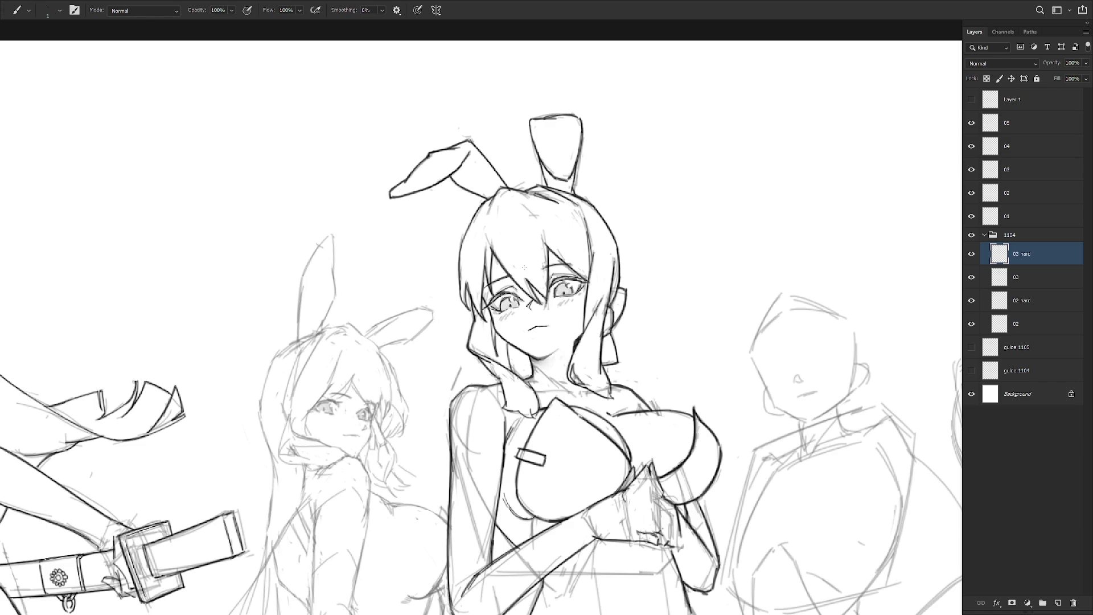
scroll(523, 266, "down", 2)
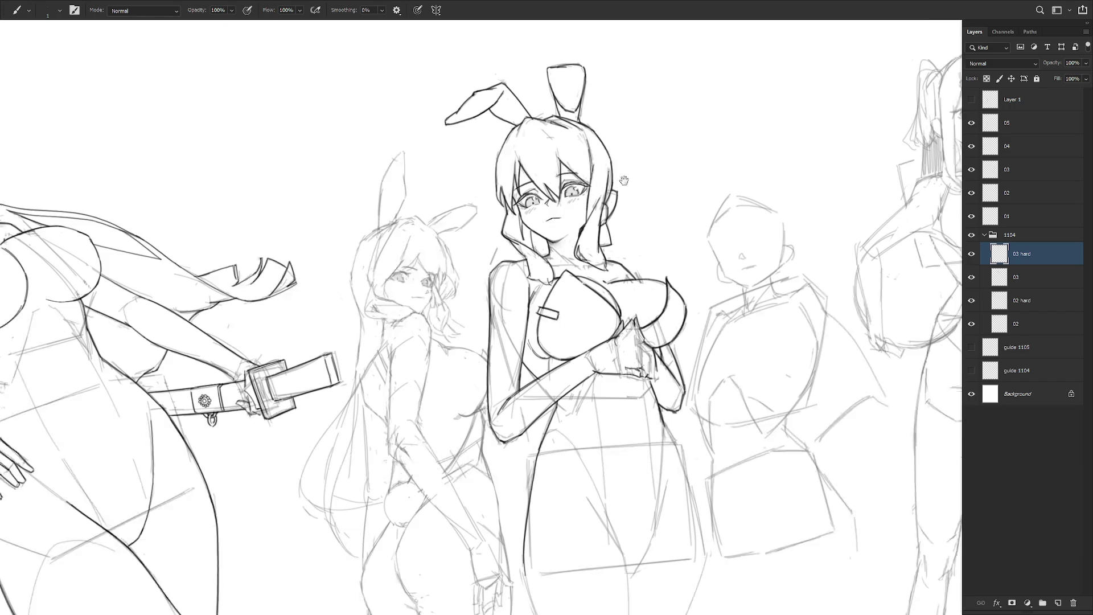
- Ink and retrace the central girl's curved hip line to darken it
mouse_move(650, 388)
left_mouse_down()
mouse_move(637, 342)
mouse_move(550, 293)
left_mouse_up()
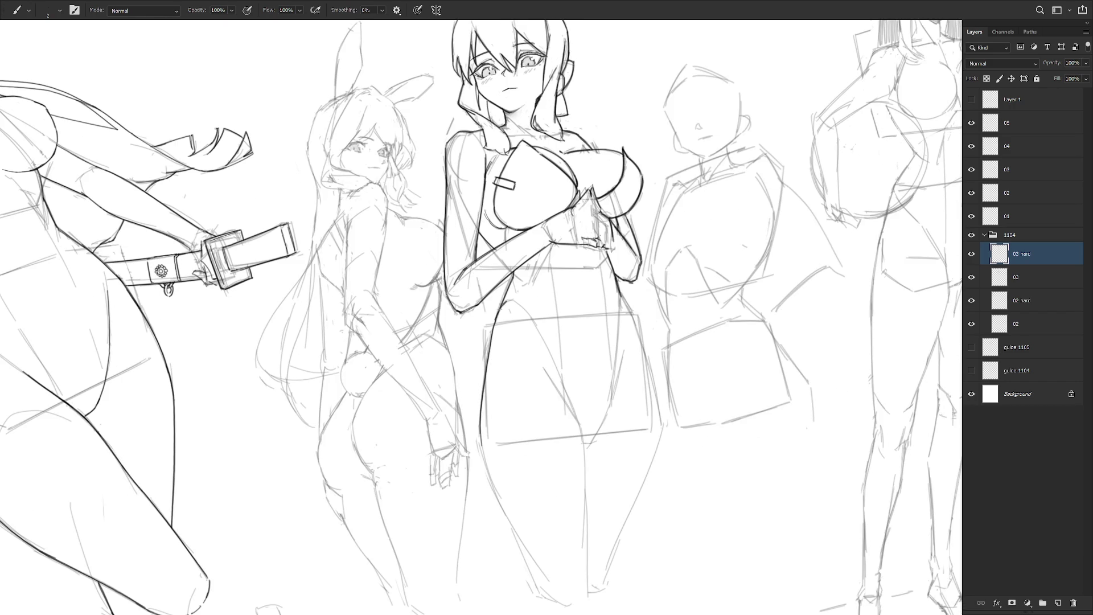
left_click_drag(516, 302, 571, 405)
mouse_move(514, 301)
left_mouse_down()
mouse_move(575, 413)
mouse_move(609, 421)
left_mouse_up()
key("r")
- Trace the hip-and-leg contour further down and undo the neckline stroke to redraw it
left_click_drag(613, 277, 618, 410)
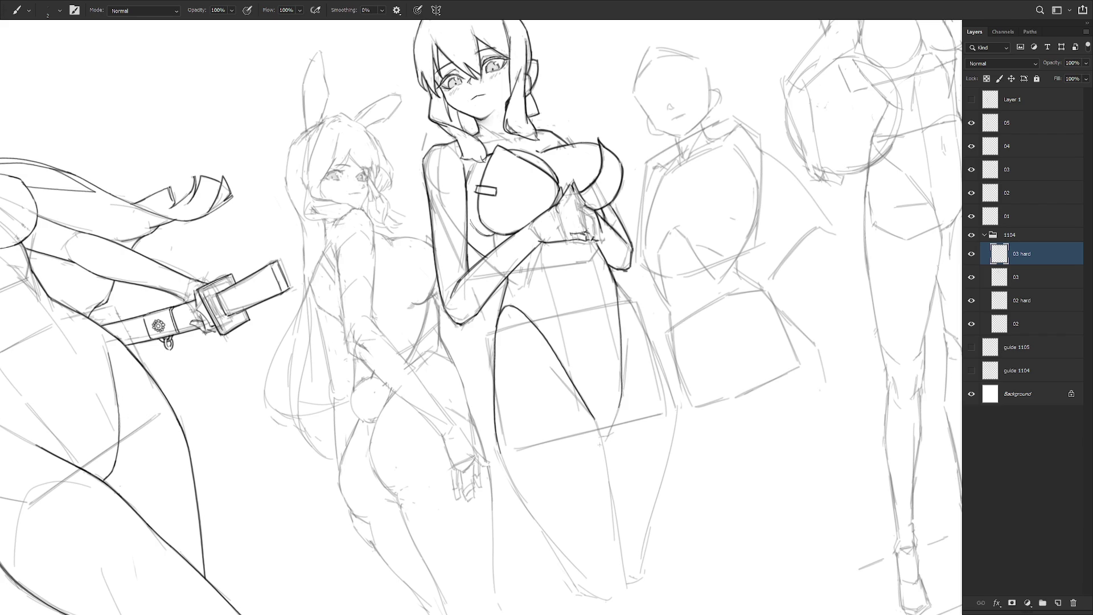
left_click_drag(617, 287, 616, 414)
key("ctrl+z")
mouse_move(612, 421)
left_mouse_down()
mouse_move(602, 437)
mouse_move(610, 431)
mouse_move(615, 456)
mouse_move(583, 486)
left_mouse_up()
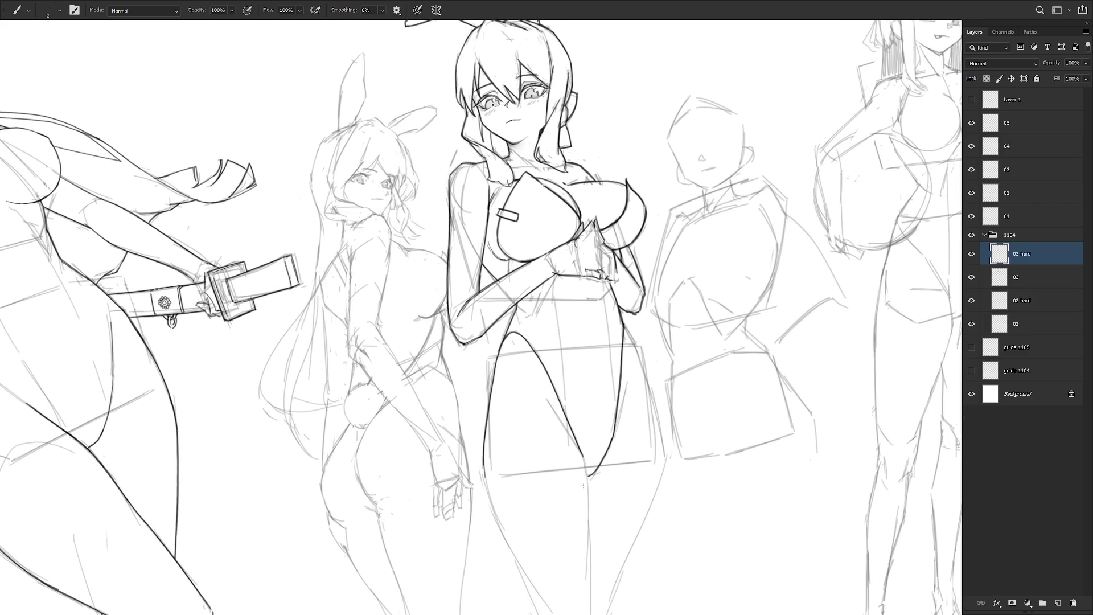
mouse_move(617, 537)
left_mouse_down()
mouse_move(623, 563)
mouse_move(499, 298)
mouse_move(548, 283)
left_mouse_up()
key("ctrl+z")
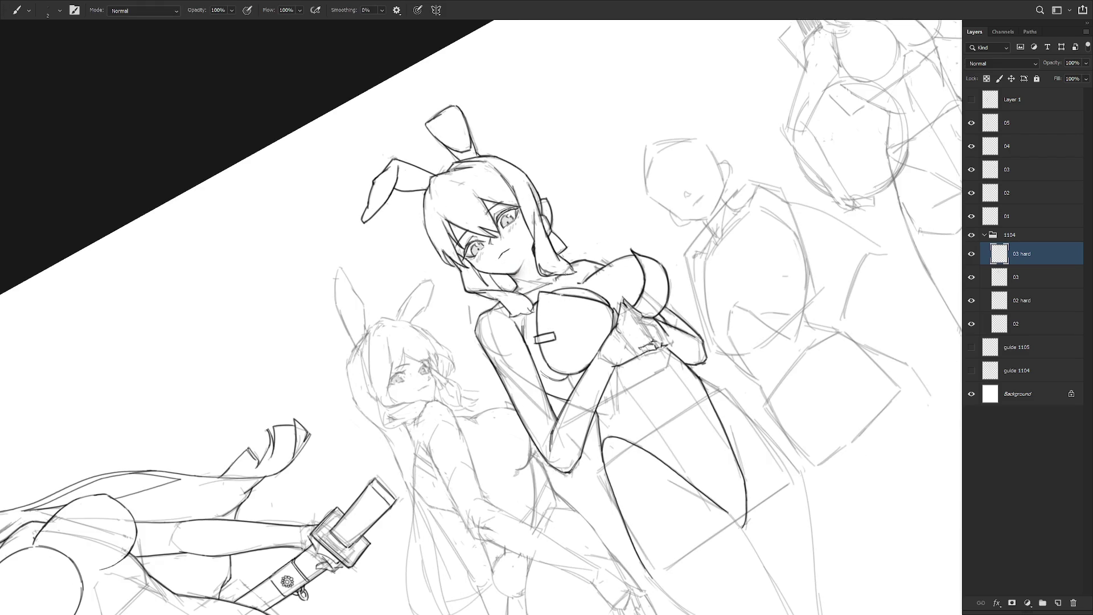
key("Escape")
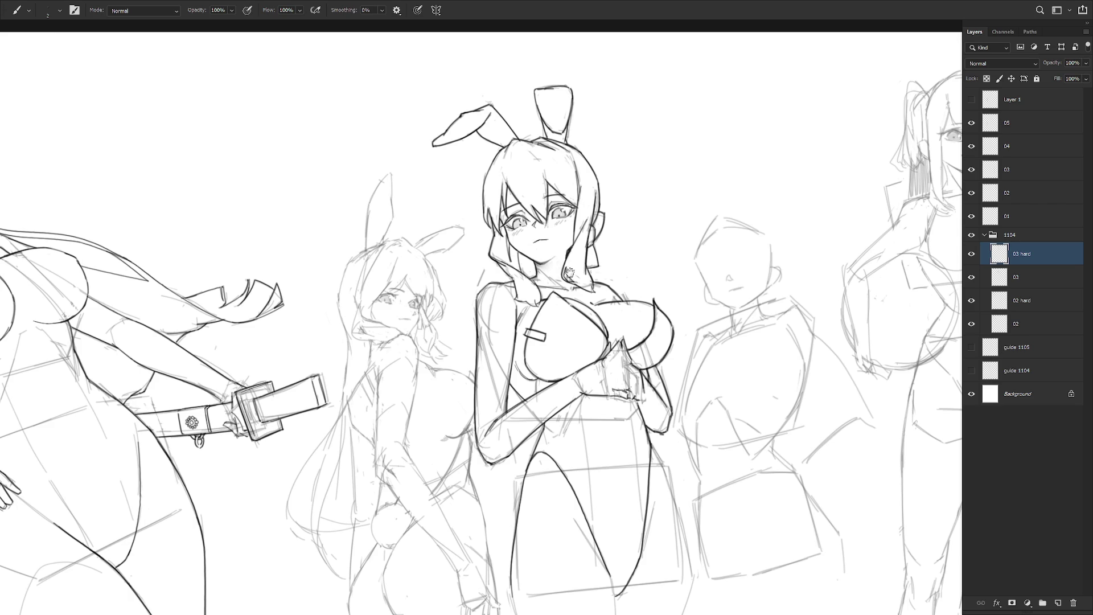
scroll(548, 324, "down", 2)
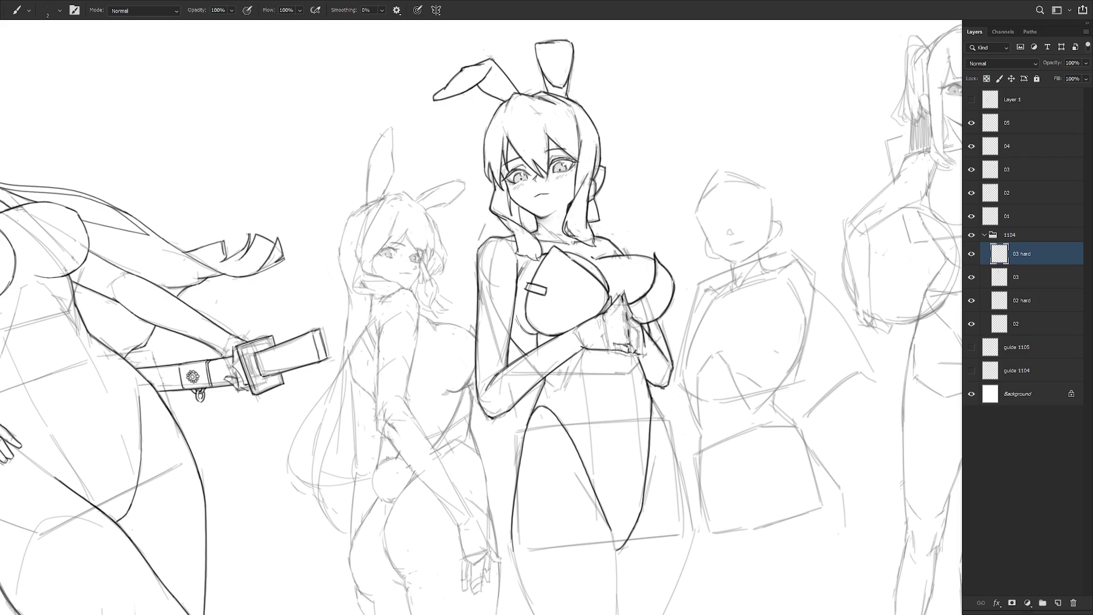
- Ink the clasped fingers and fingertips at her chest with short fine strokes, redoing one
mouse_move(622, 312)
left_mouse_down()
mouse_move(607, 324)
mouse_move(616, 326)
left_mouse_up()
left_click_drag(623, 319, 610, 328)
left_click_drag(622, 321, 610, 330)
left_click_drag(625, 331, 611, 334)
left_click_drag(623, 330, 612, 341)
key("ctrl+z")
left_click_drag(627, 329, 617, 333)
mouse_move(617, 307)
left_mouse_down()
mouse_move(608, 320)
mouse_move(609, 311)
left_mouse_up()
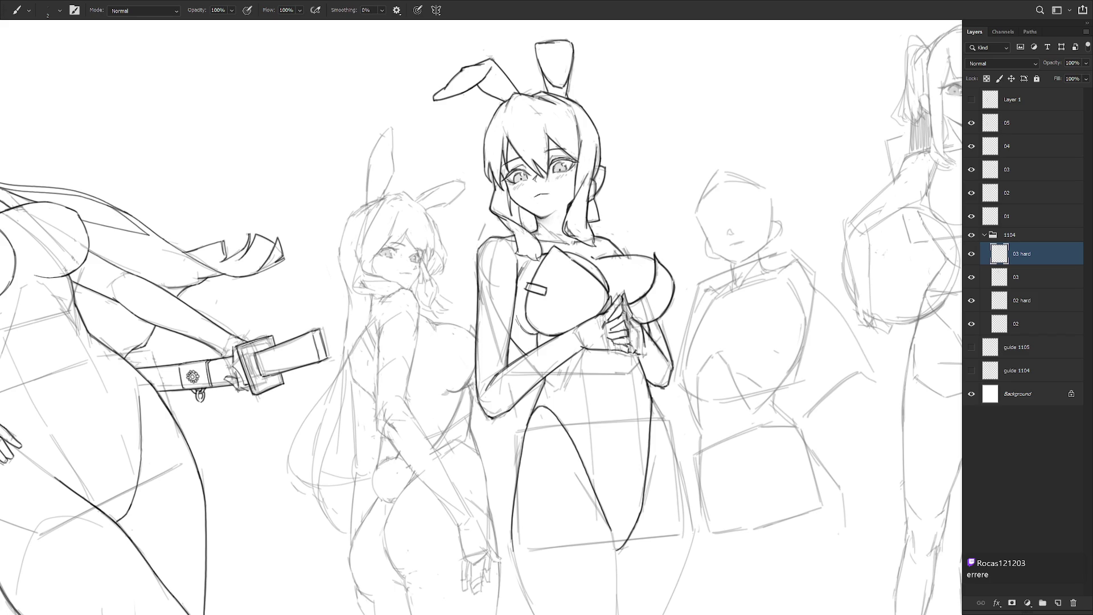
left_click_drag(629, 312, 626, 323)
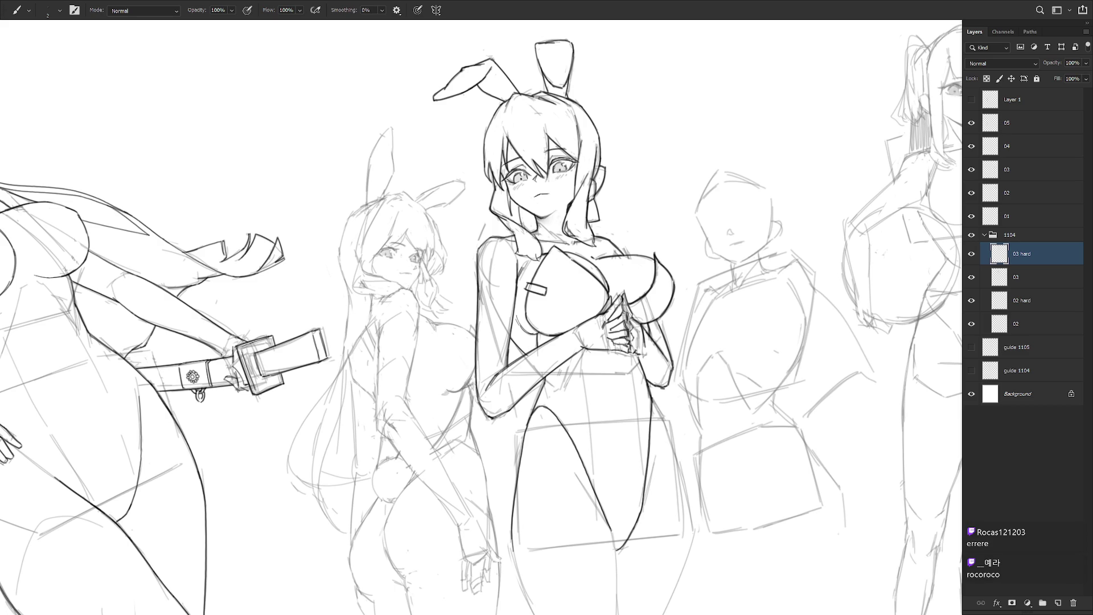
scroll(665, 379, "down", 5)
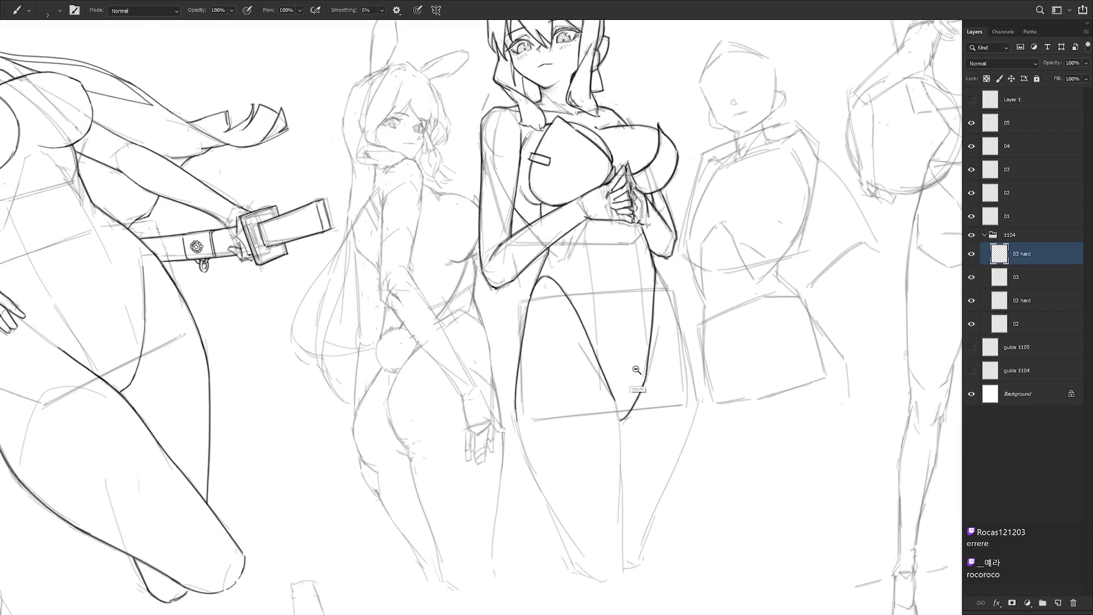
- Ink the outer and inner lines of the leg down toward the knee
scroll(588, 349, "up", 2)
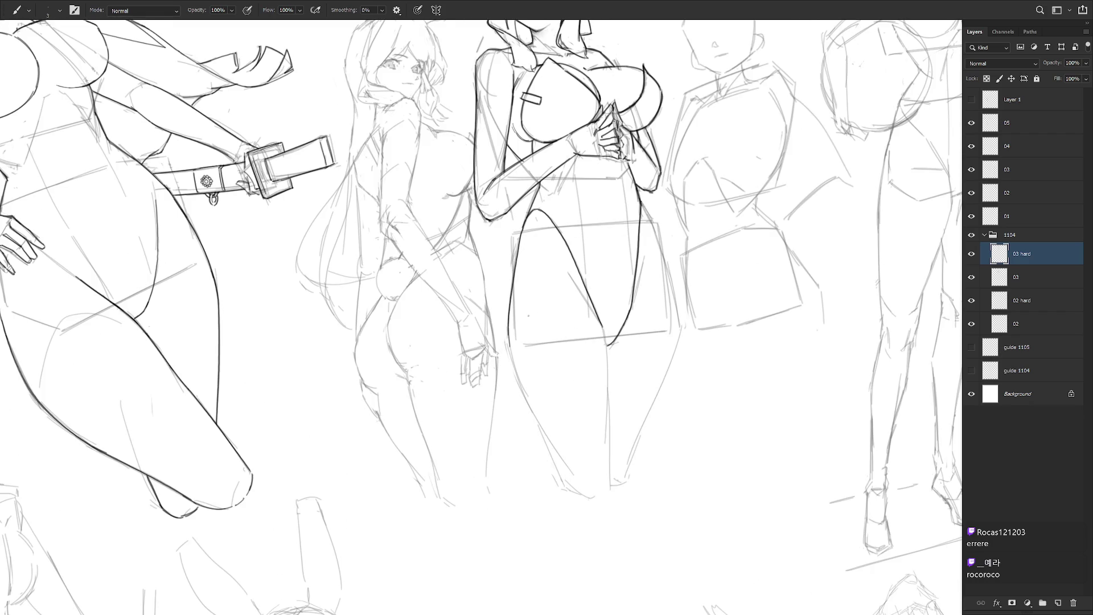
mouse_move(508, 327)
left_mouse_down()
mouse_move(522, 395)
mouse_move(562, 469)
mouse_move(590, 500)
mouse_move(609, 488)
left_mouse_up()
left_click_drag(605, 332, 611, 484)
key("ctrl+z")
left_click_drag(604, 327, 611, 482)
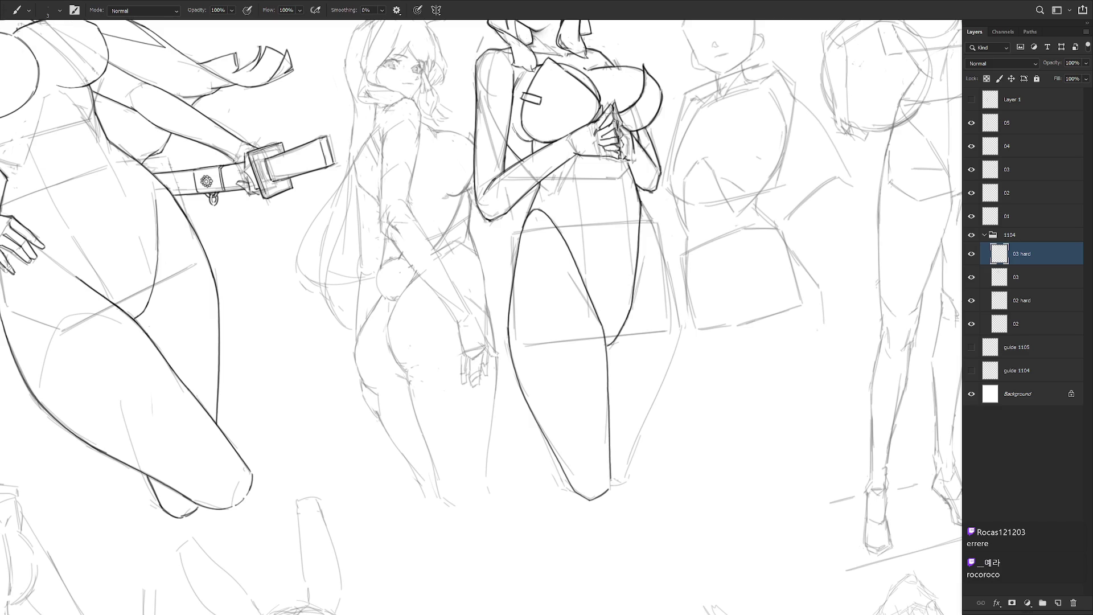
key("e")
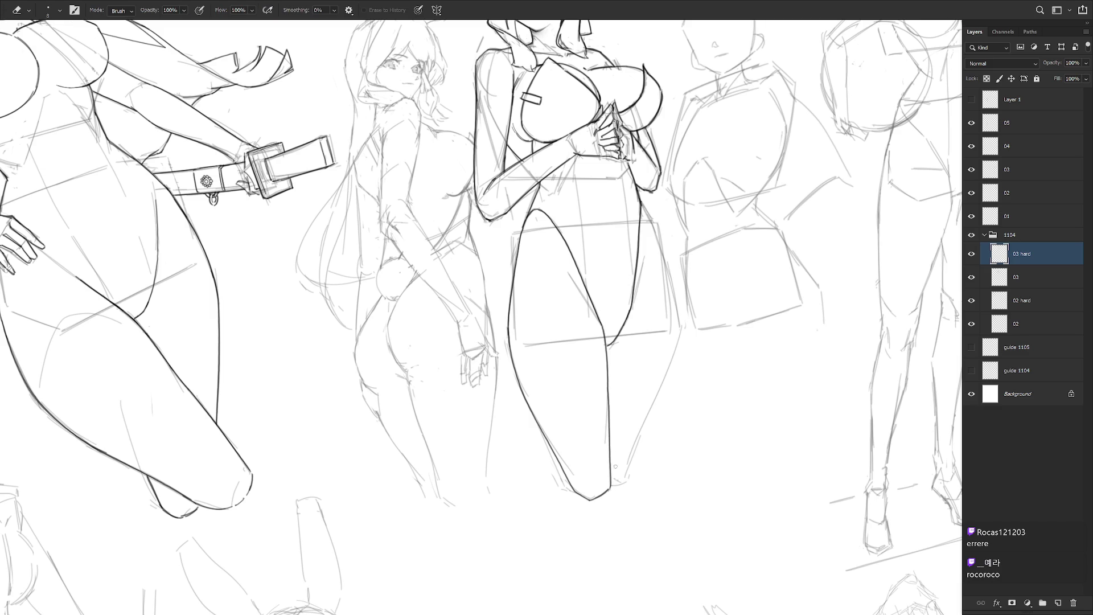
key("b")
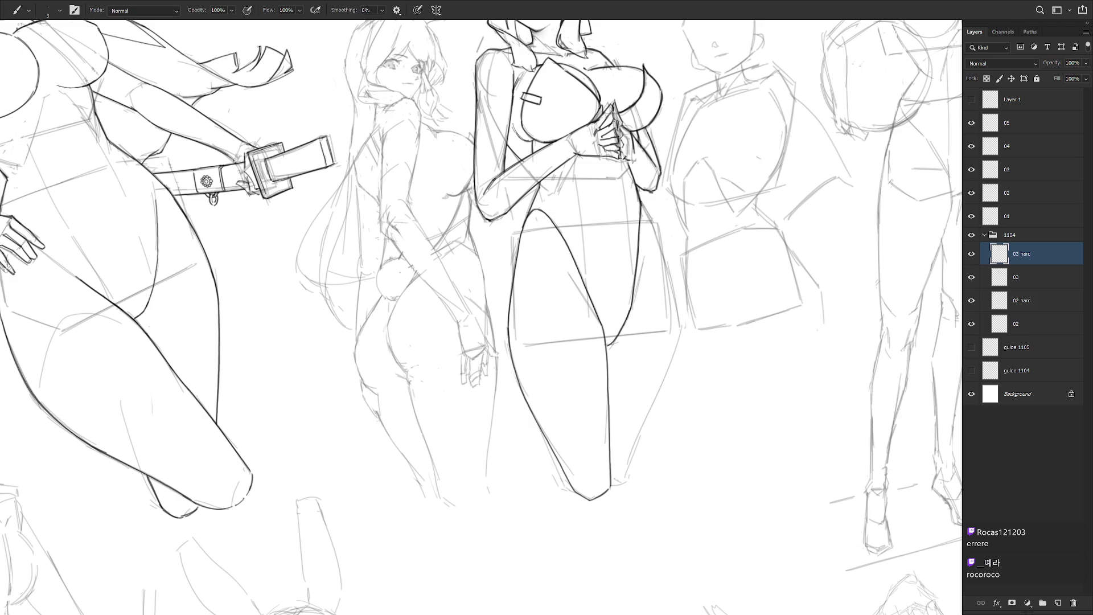
- Ink the right waist and the contour line down the figure's right side
left_click_drag(647, 196, 639, 213)
left_click_drag(656, 236, 679, 329)
key("r")
left_click_drag(710, 383, 718, 309)
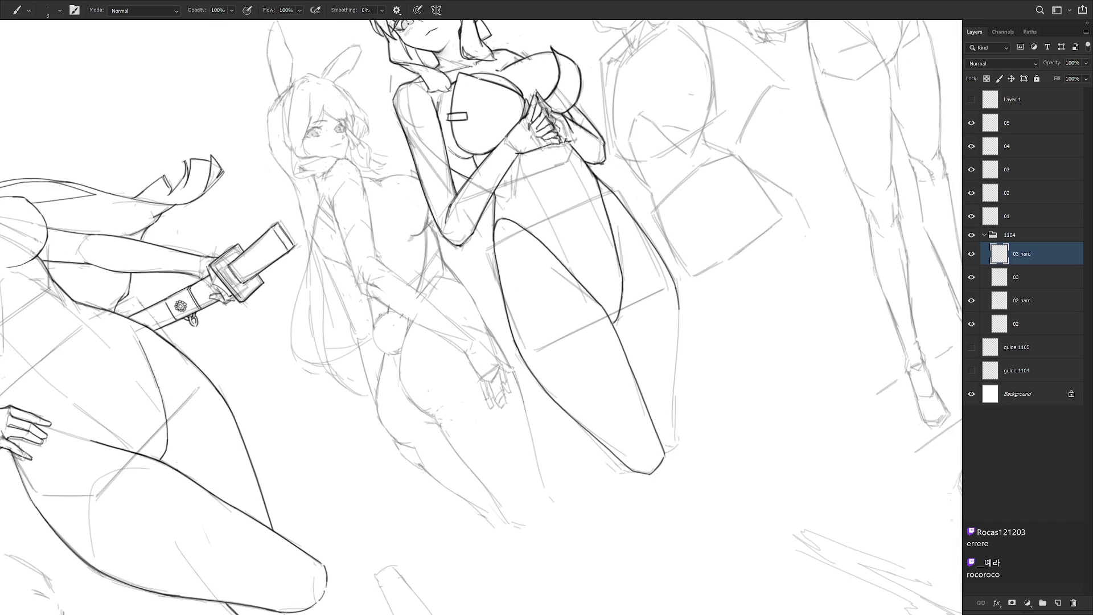
left_click_drag(678, 303, 679, 316)
key("ctrl+z")
left_click_drag(678, 310, 675, 429)
key("ctrl+z")
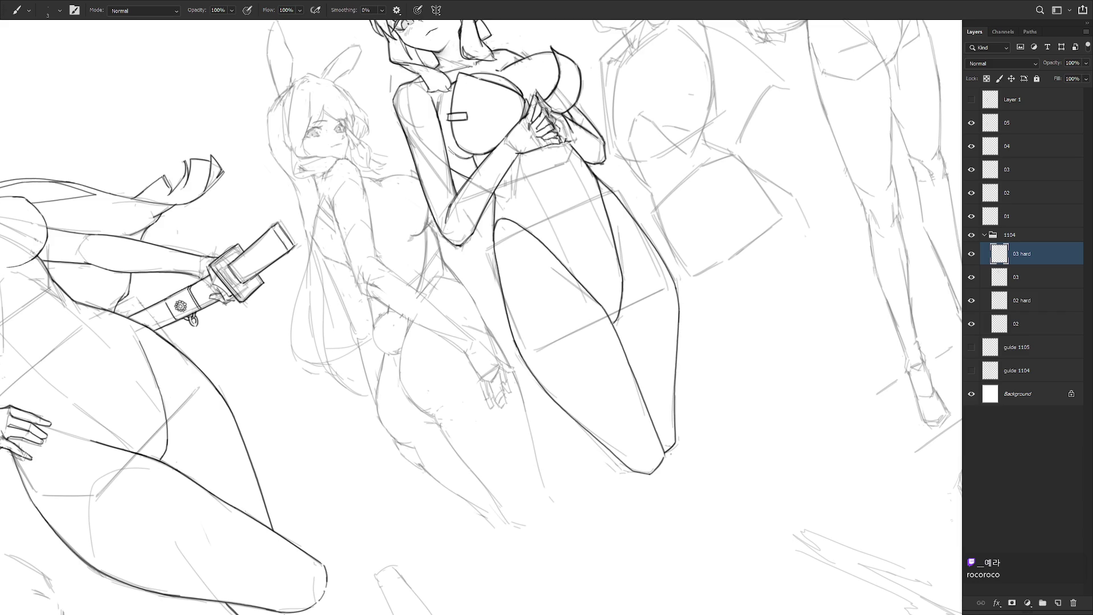
mouse_move(662, 457)
left_mouse_down()
mouse_move(670, 445)
mouse_move(701, 565)
left_mouse_up()
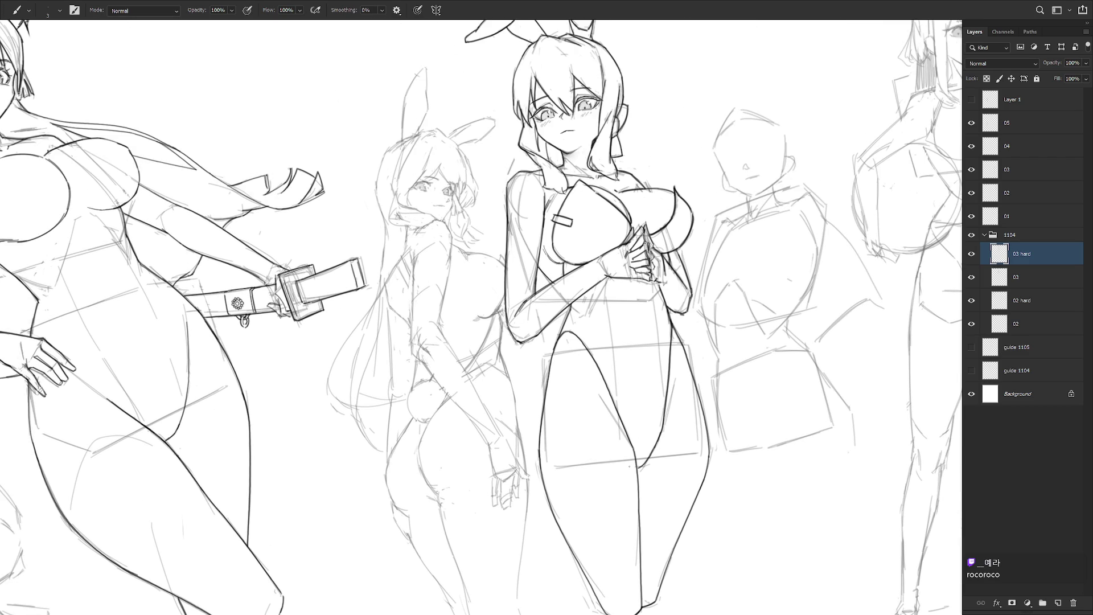
left_click_drag(680, 380, 676, 427)
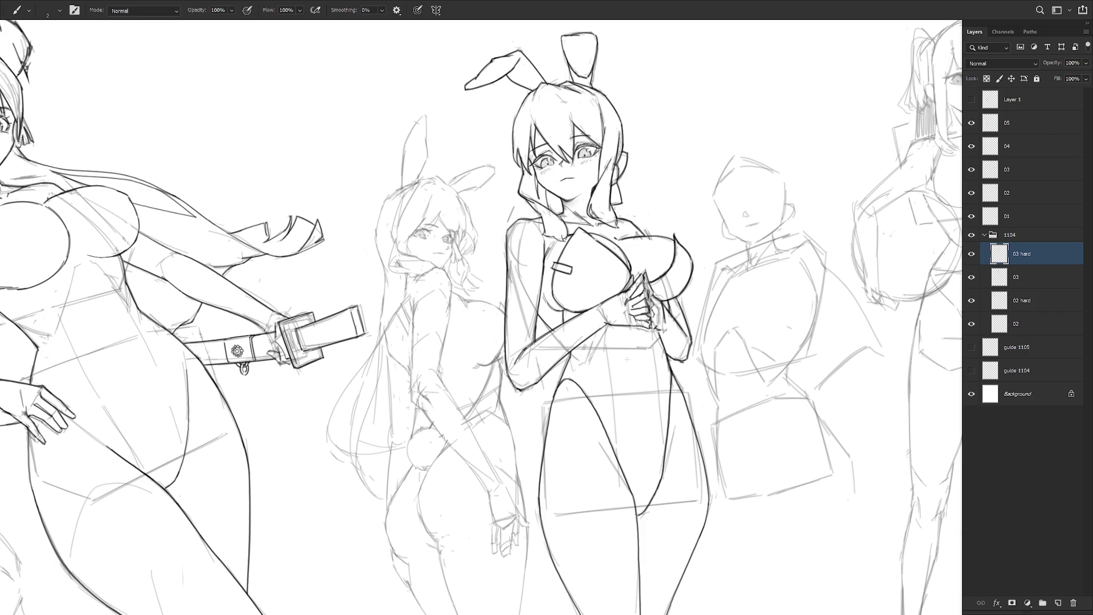
key("ctrl+minus")
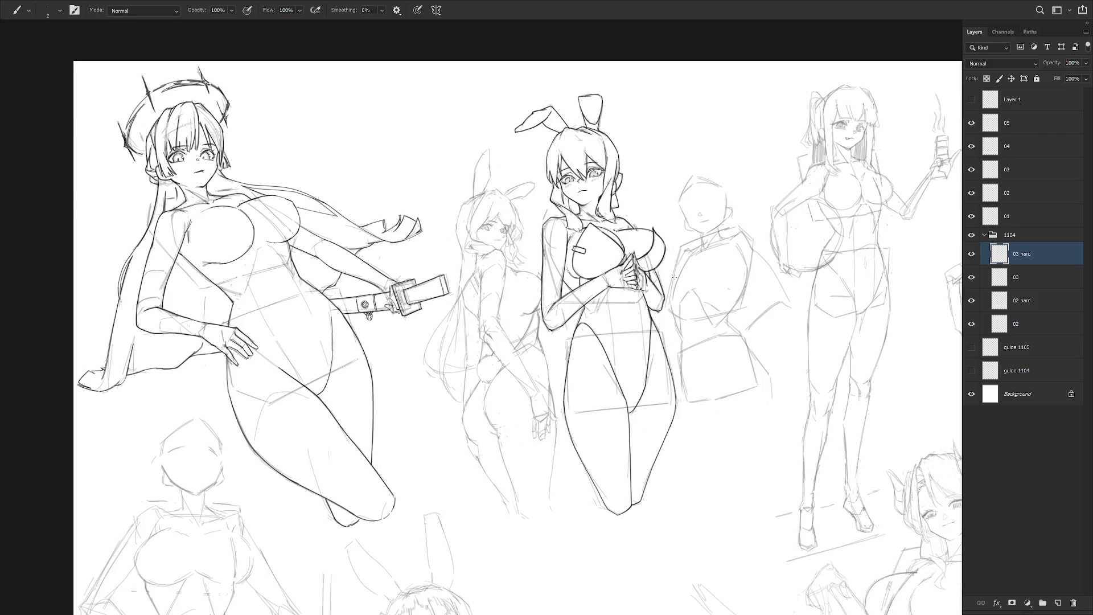
left_click(971, 277)
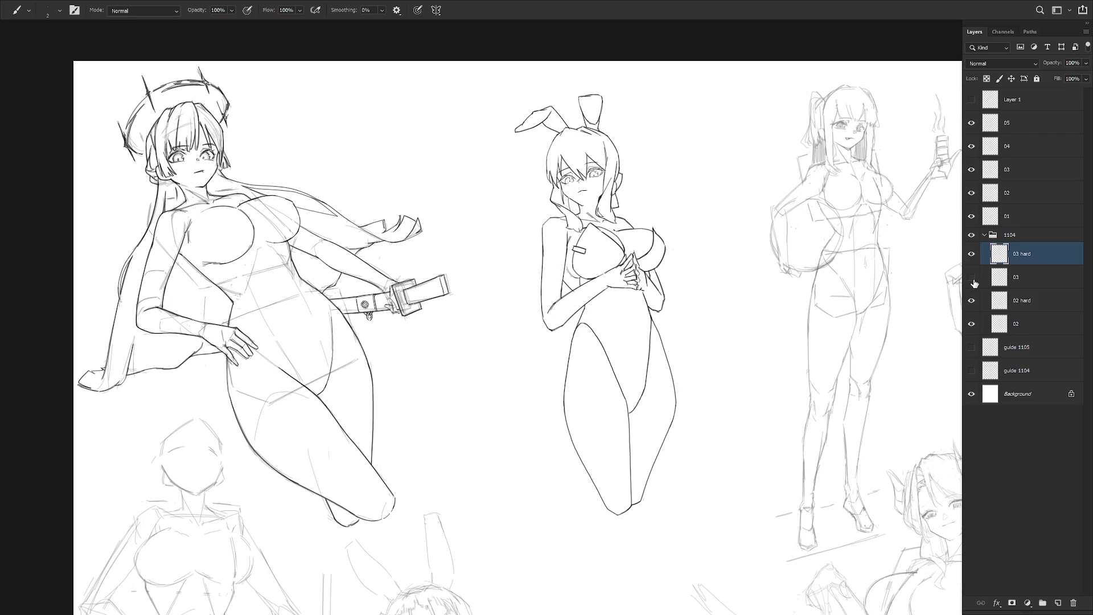
left_click(972, 280)
left_click(971, 277)
left_click(972, 277)
left_click(622, 171, "ctrl")
left_click(605, 209, "ctrl")
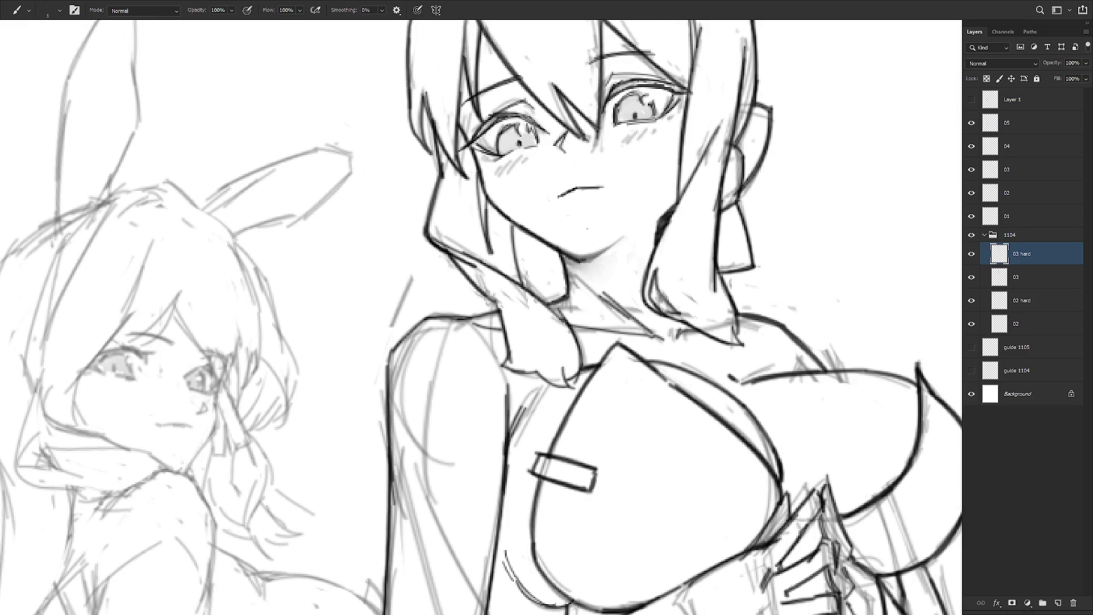
left_click_drag(580, 261, 622, 238)
mouse_move(564, 255)
left_mouse_down()
mouse_move(580, 296)
mouse_move(587, 261)
left_mouse_up()
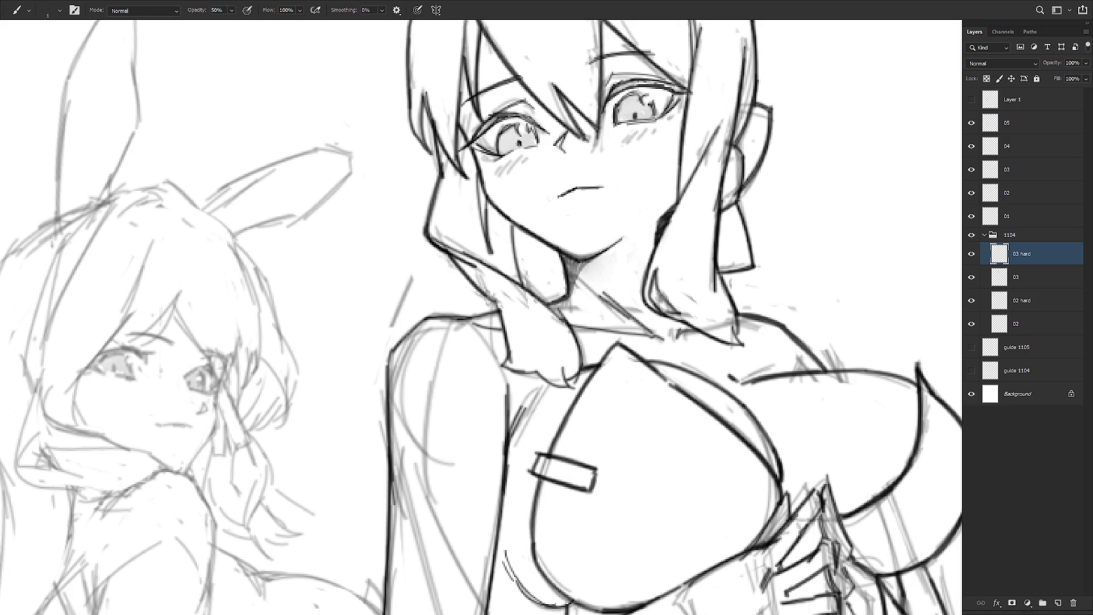
scroll(705, 312, "down", 5)
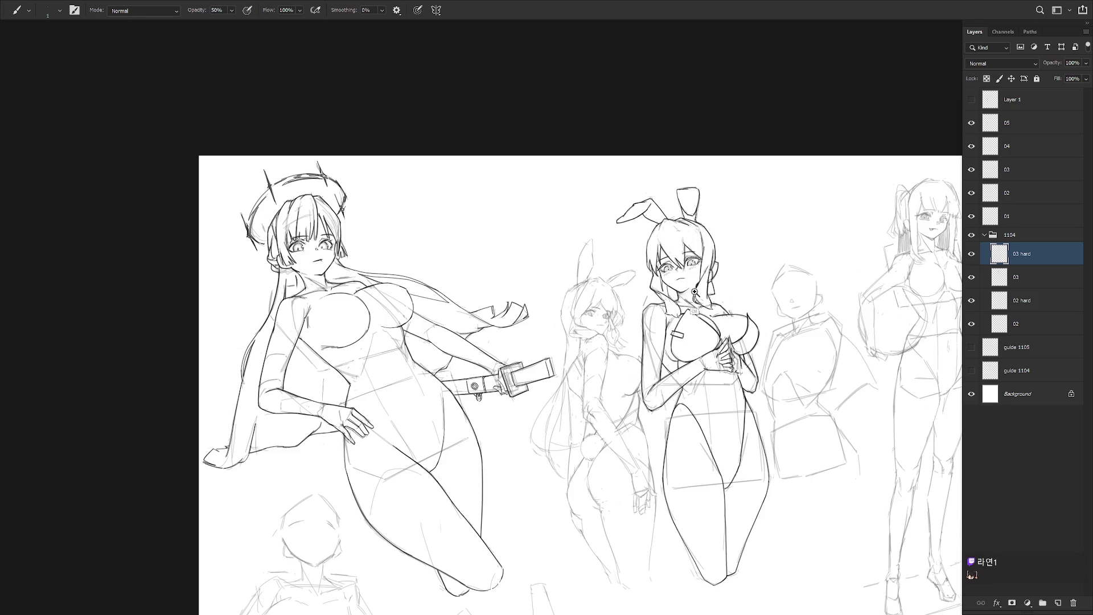
scroll(694, 291, "up", 3)
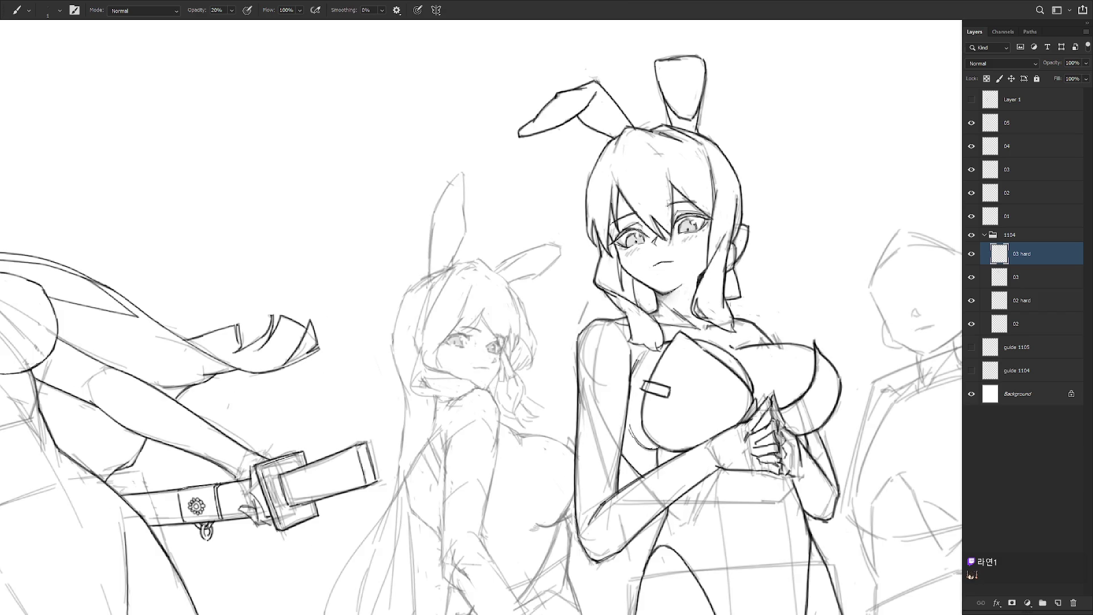
left_click(971, 277)
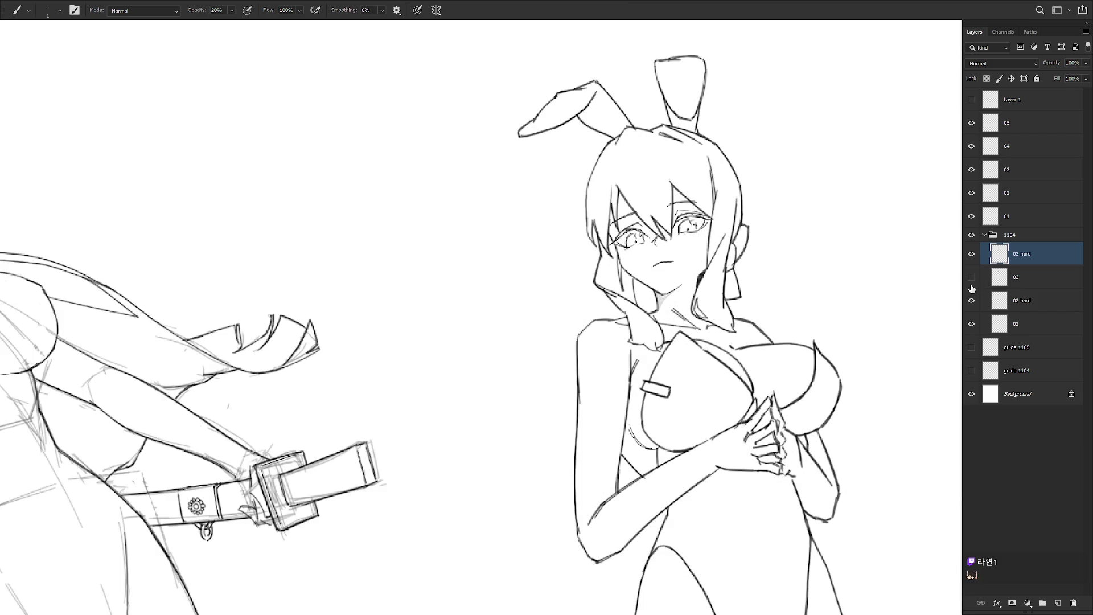
scroll(711, 285, "down", 3)
scroll(678, 308, "up", 1)
left_click_drag(693, 332, 674, 369)
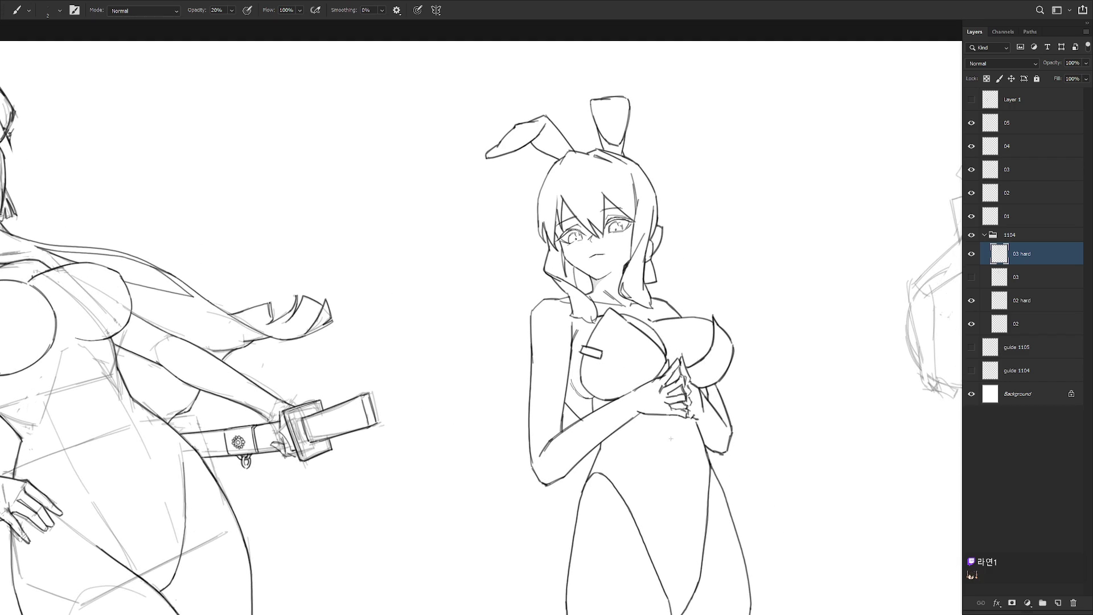
left_click(971, 277)
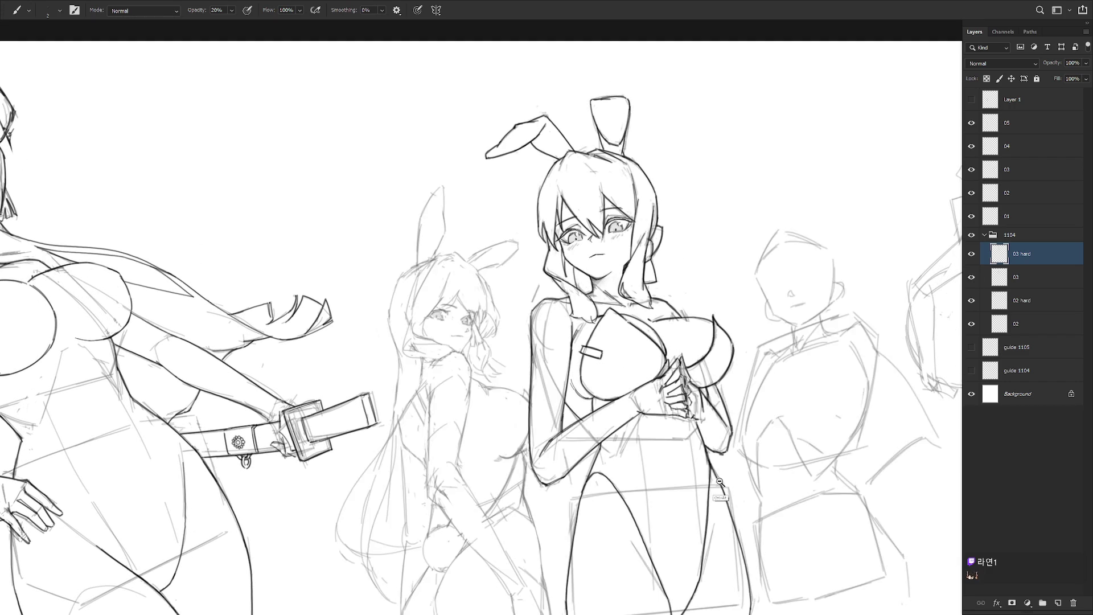
scroll(630, 429, "down", 3)
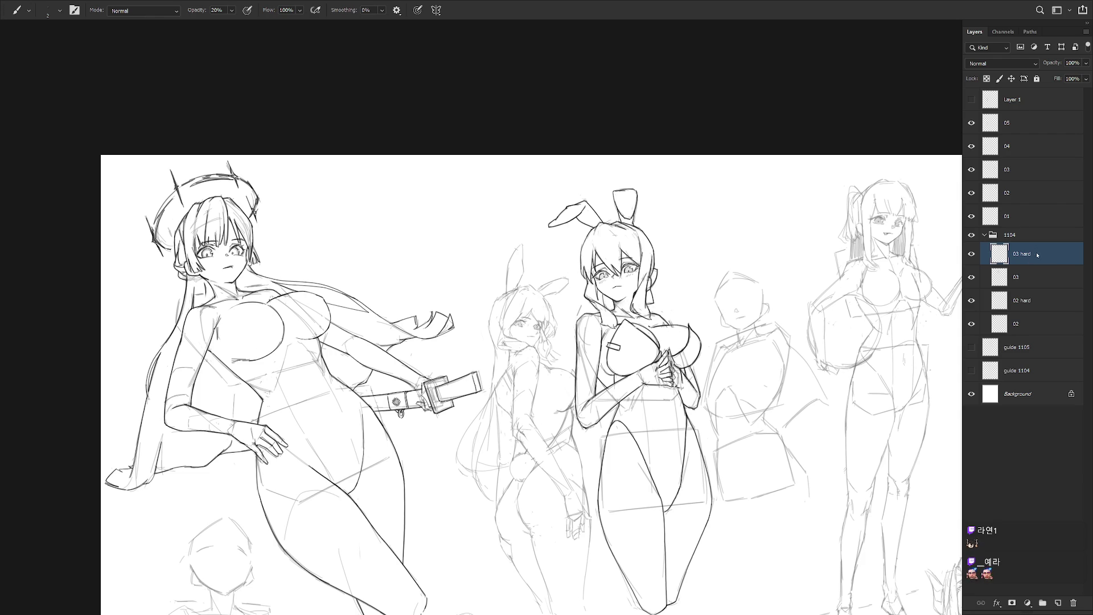
scroll(505, 328, "down", 3)
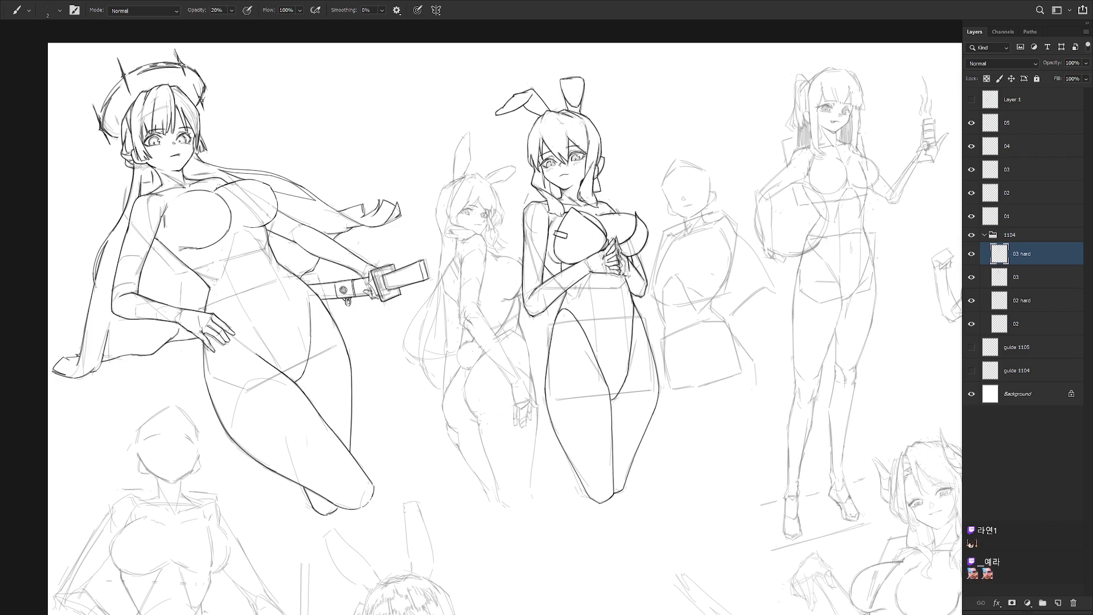
scroll(389, 228, "up", 3)
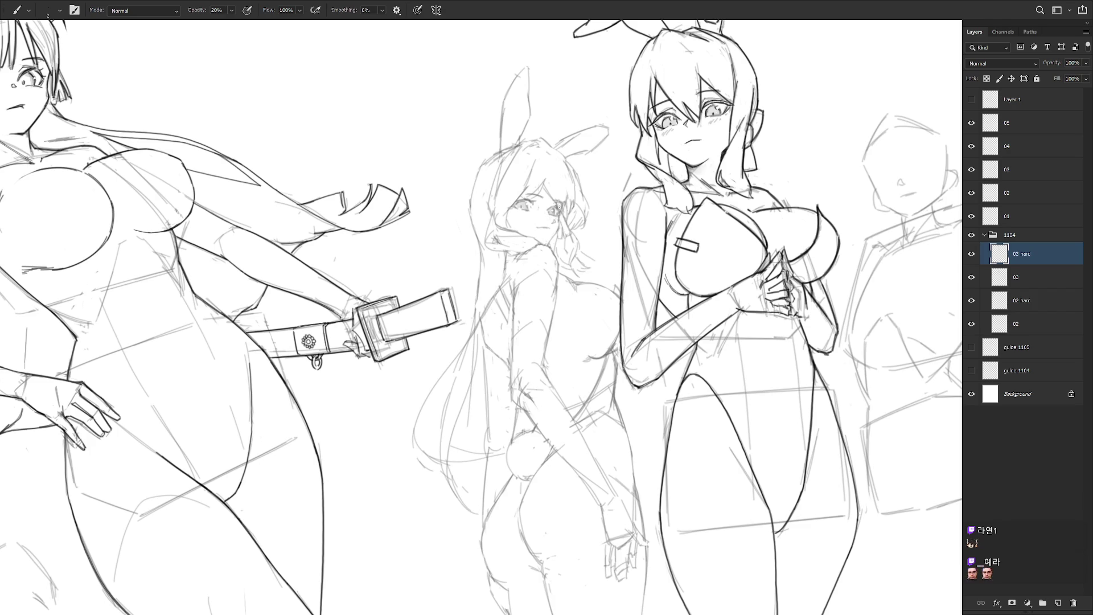
scroll(521, 251, "up", 2)
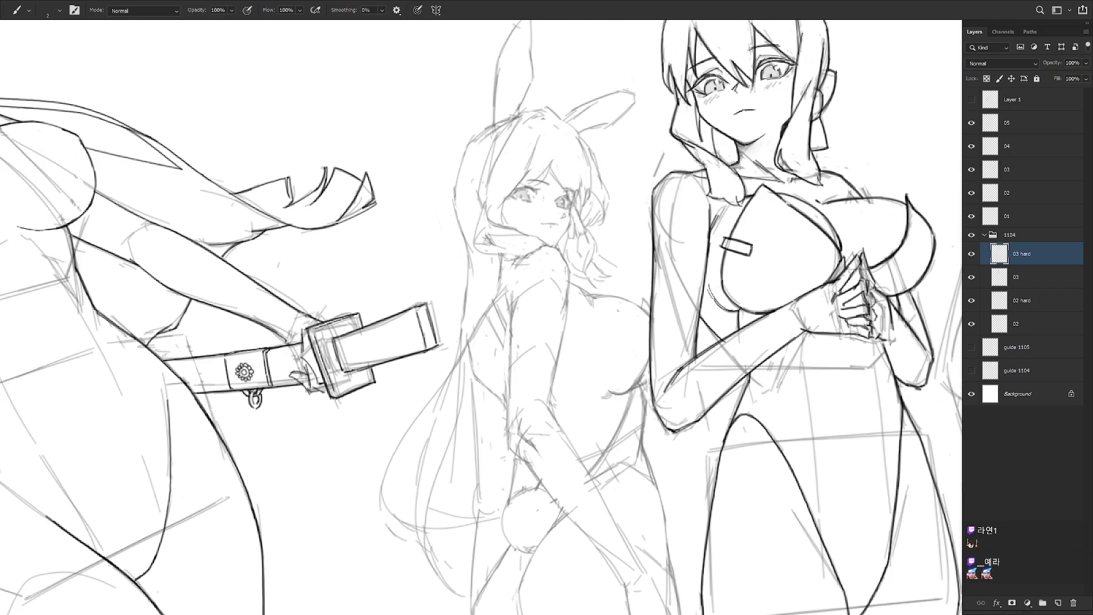
- Ink the back-view girl's neck choker, the strokes around her neck, and her body contour
left_click_drag(519, 250, 541, 257)
key("ctrl+z")
mouse_move(518, 249)
left_mouse_down()
mouse_move(541, 258)
mouse_move(511, 283)
mouse_move(534, 250)
mouse_move(515, 268)
mouse_move(550, 248)
mouse_move(566, 286)
mouse_move(553, 258)
left_mouse_up()
key("ctrl+z")
key("ctrl+z")
key("ctrl+z")
key("ctrl+z")
key("ctrl+z")
mouse_move(549, 235)
left_mouse_down()
mouse_move(569, 299)
mouse_move(575, 239)
mouse_move(529, 264)
mouse_move(519, 381)
mouse_move(539, 407)
left_mouse_up()
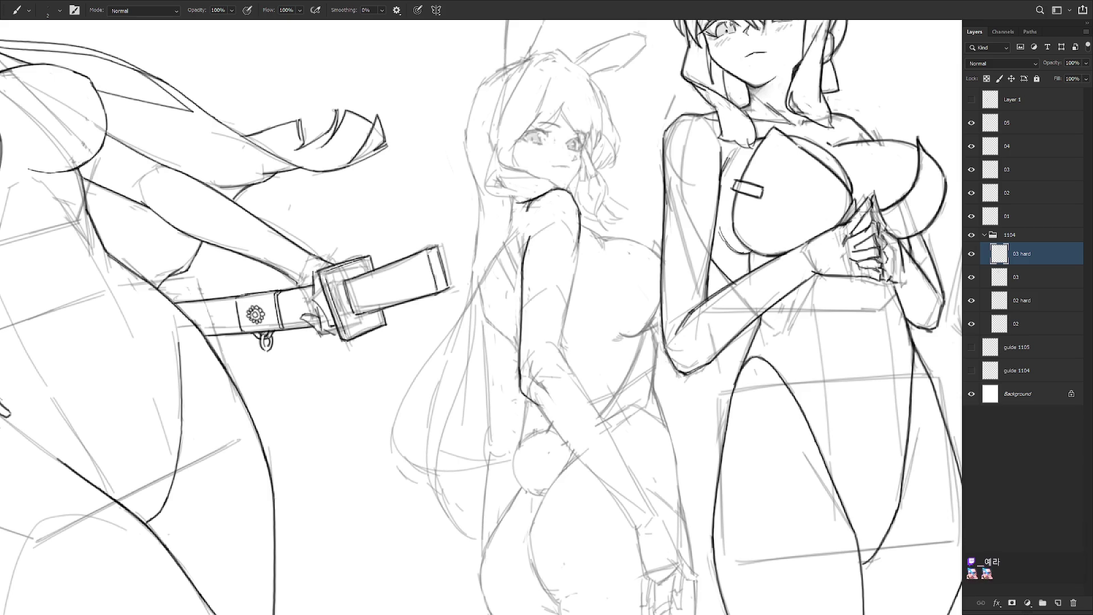
mouse_move(580, 238)
left_mouse_down()
mouse_move(563, 356)
mouse_move(570, 370)
left_mouse_up()
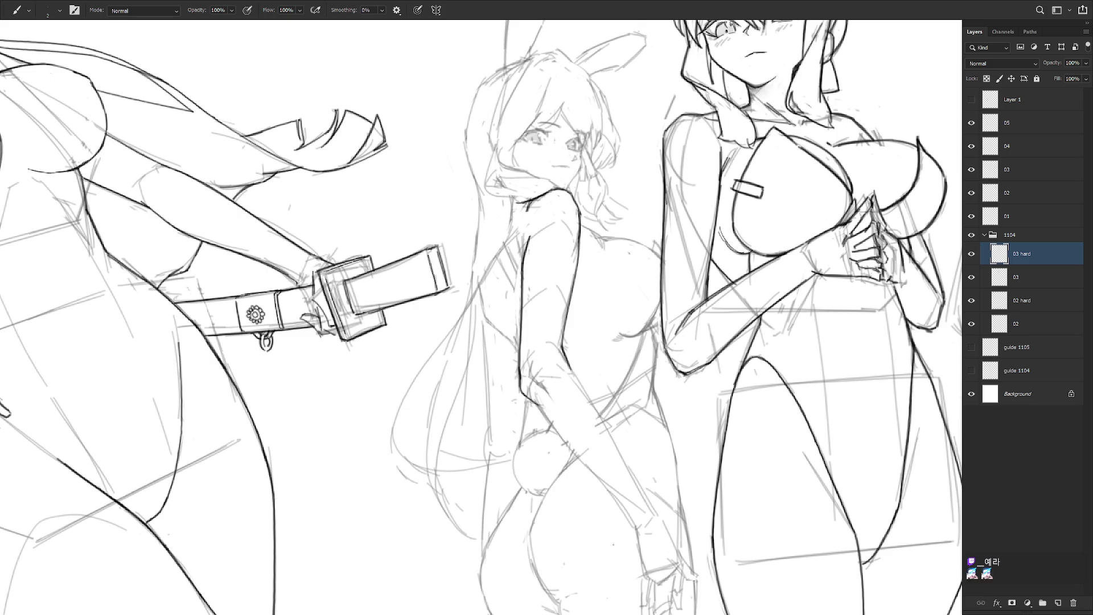
- Draw a speech bubble beside the bunny ears and hand-letter 'get Some pepsi' inside it
scroll(613, 545, "up", 3)
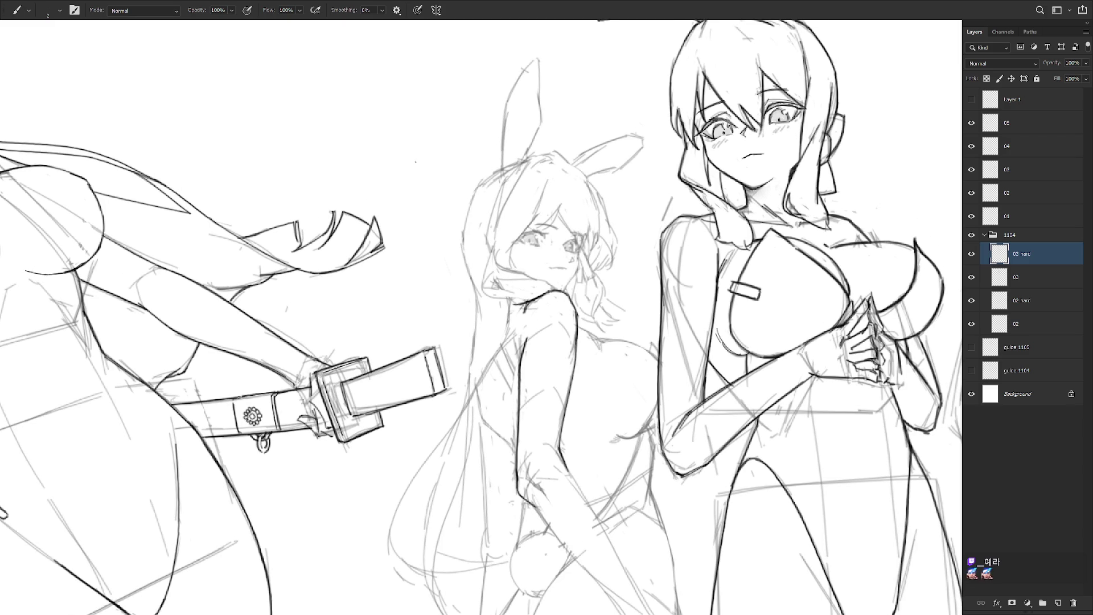
mouse_move(438, 216)
left_mouse_down()
mouse_move(442, 137)
mouse_move(456, 222)
mouse_move(436, 219)
left_mouse_up()
mouse_move(386, 159)
left_mouse_down()
mouse_move(393, 175)
mouse_move(381, 181)
mouse_move(407, 167)
left_mouse_up()
mouse_move(402, 157)
left_mouse_down()
mouse_move(411, 155)
mouse_move(385, 204)
mouse_move(422, 180)
mouse_move(408, 212)
mouse_move(423, 210)
left_mouse_up()
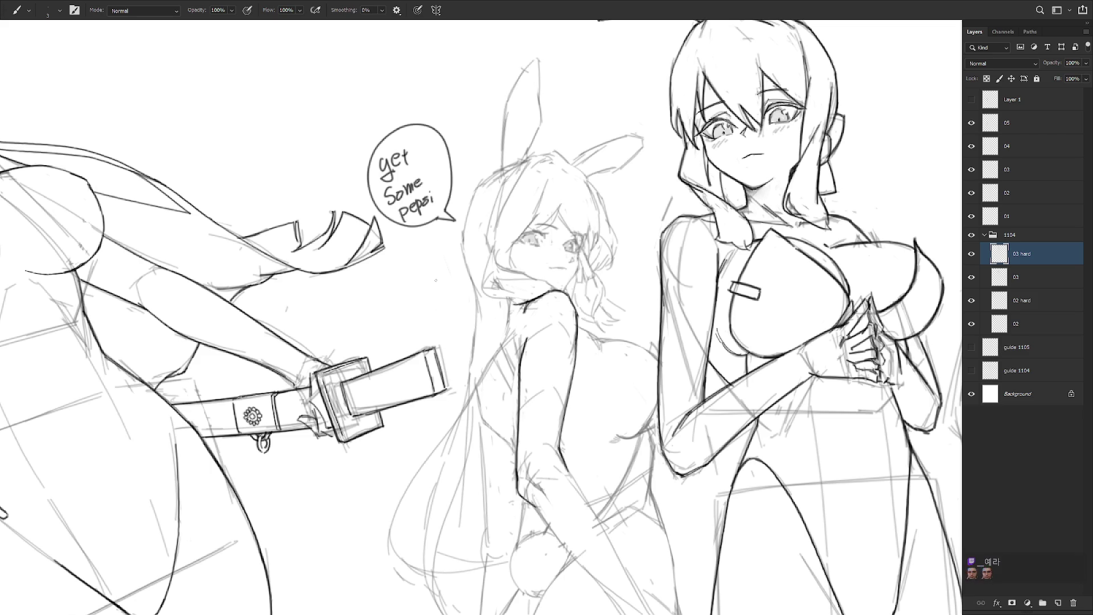
- Draw an arrow under the speech bubble and write 'zero Lime' beneath it
mouse_move(407, 247)
left_mouse_down()
mouse_move(409, 220)
mouse_move(412, 266)
mouse_move(422, 254)
left_mouse_up()
mouse_move(426, 253)
left_mouse_down()
mouse_move(414, 284)
mouse_move(434, 277)
left_mouse_up()
left_click_drag(434, 273, 440, 269)
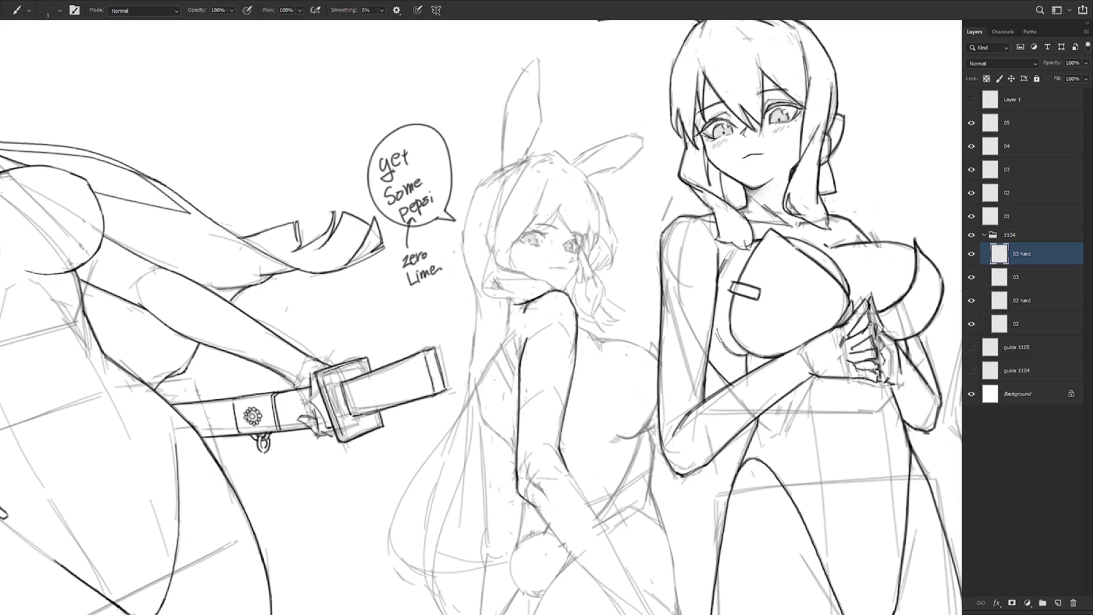
- Lasso and delete the speech bubble and its notes, then return to the Brush
key("l")
mouse_move(455, 234)
left_mouse_down()
mouse_move(466, 220)
mouse_move(339, 164)
mouse_move(390, 227)
mouse_move(426, 305)
left_mouse_up()
key("Delete")
key("ctrl+d")
key("b")
mouse_move(686, 406)
left_mouse_down()
mouse_move(745, 359)
mouse_move(708, 380)
mouse_move(666, 357)
left_mouse_up()
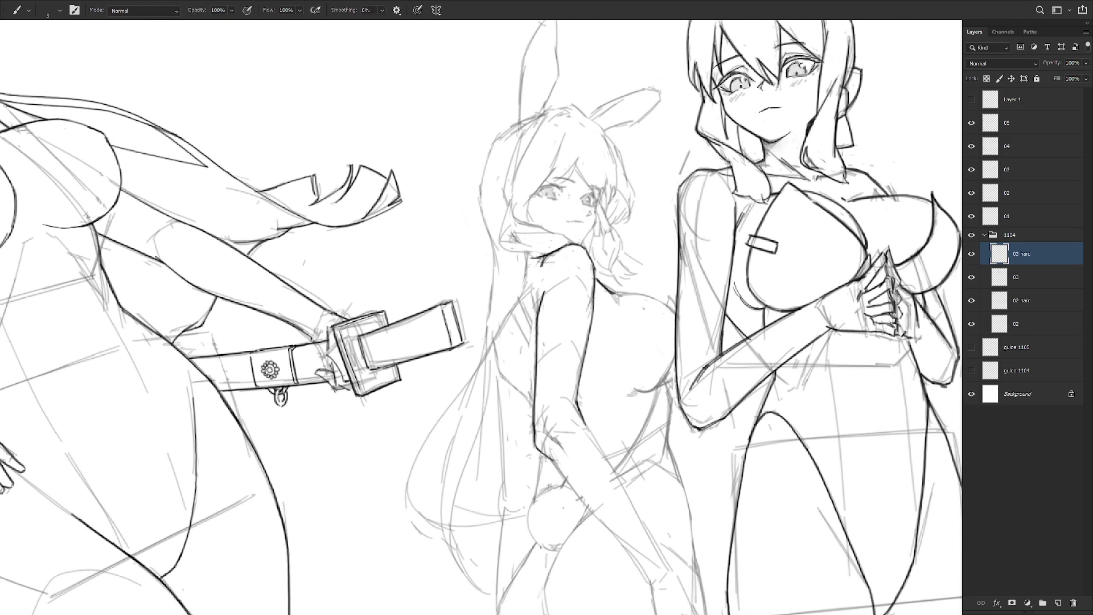
- Tilt the canvas to a drawing angle and ink the back-view girl's lower hip curve
key("r")
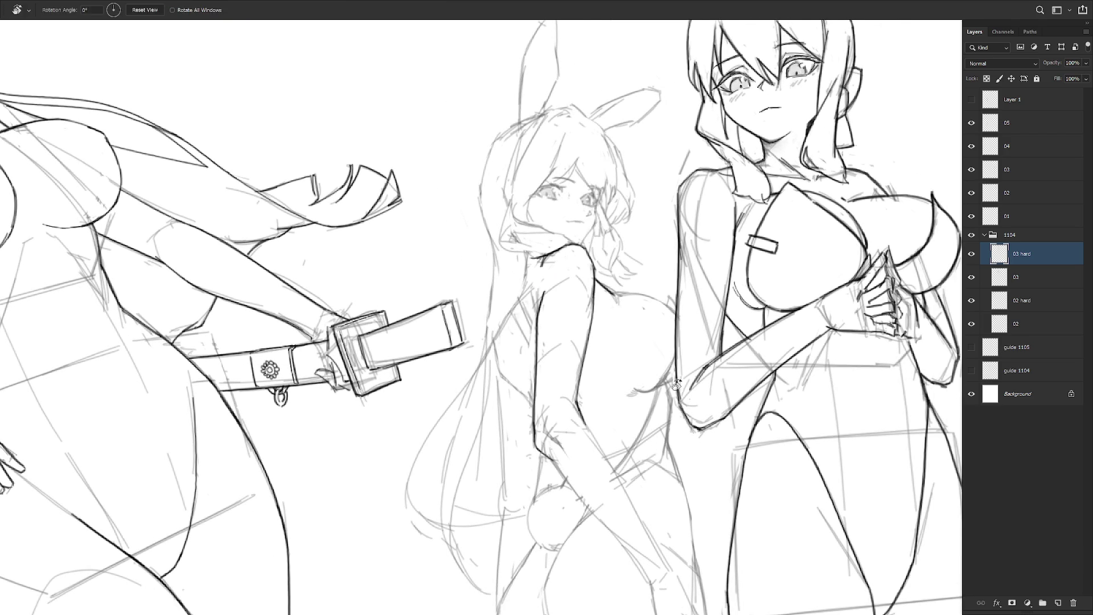
left_click_drag(677, 385, 613, 269)
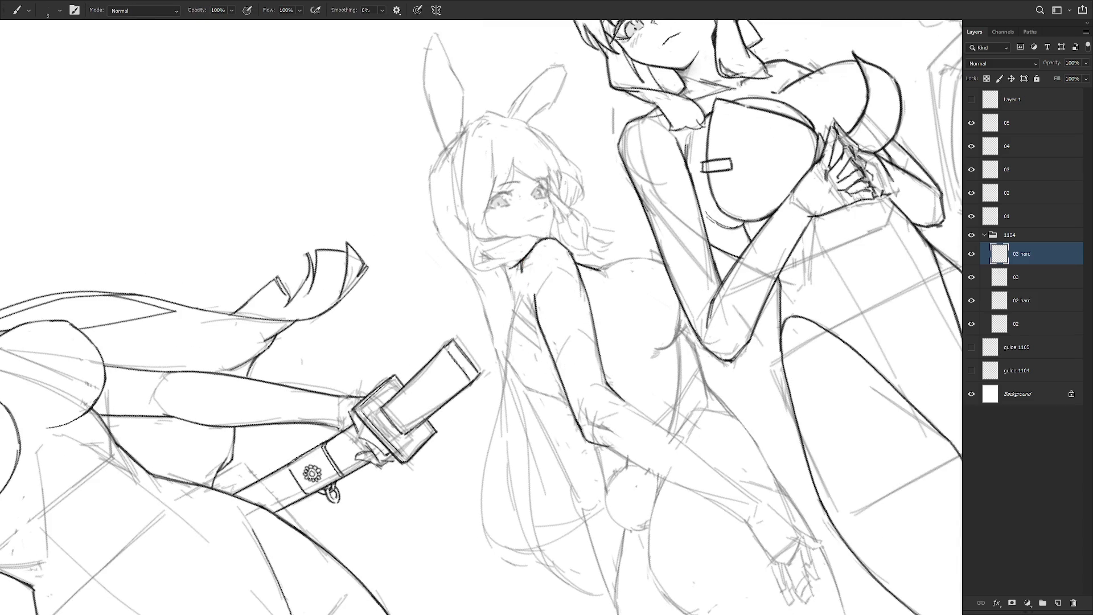
key("r")
left_click_drag(621, 264, 666, 353)
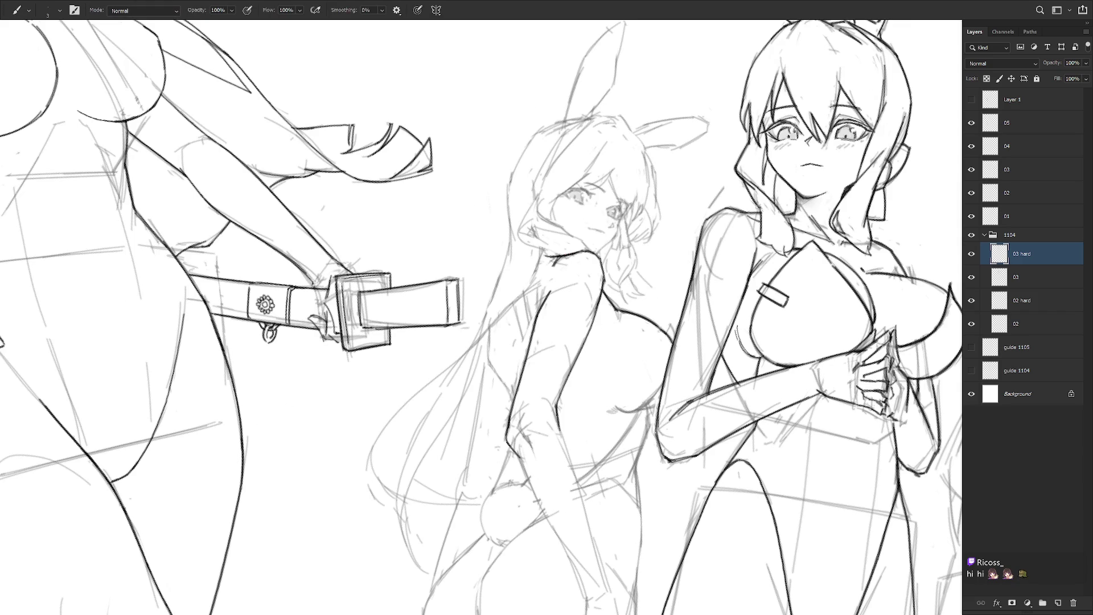
key("r")
left_click_drag(676, 464, 687, 362)
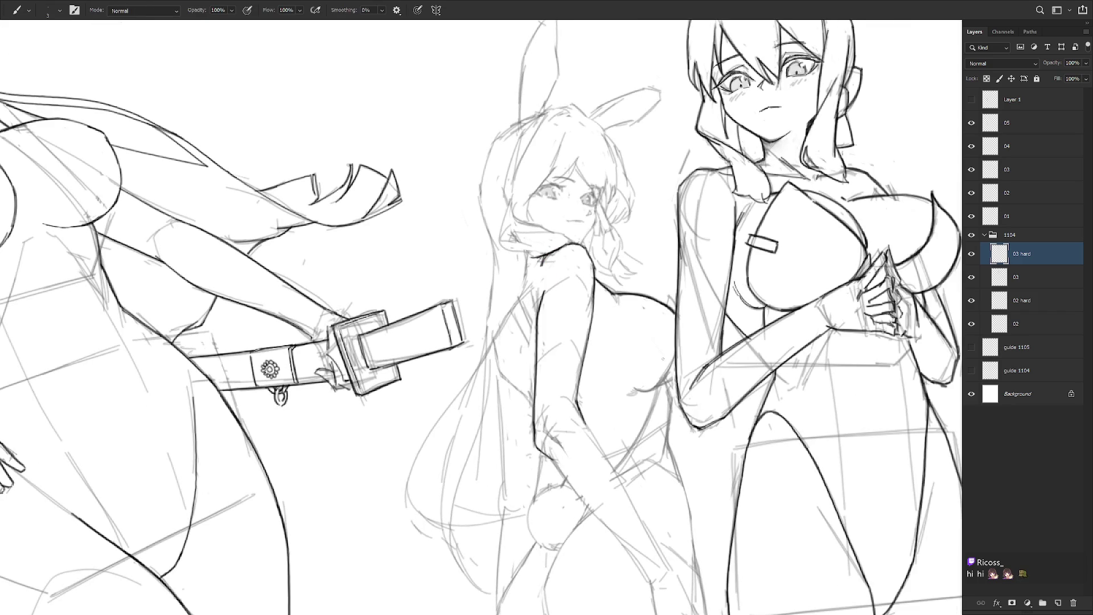
left_click_drag(675, 368, 655, 389)
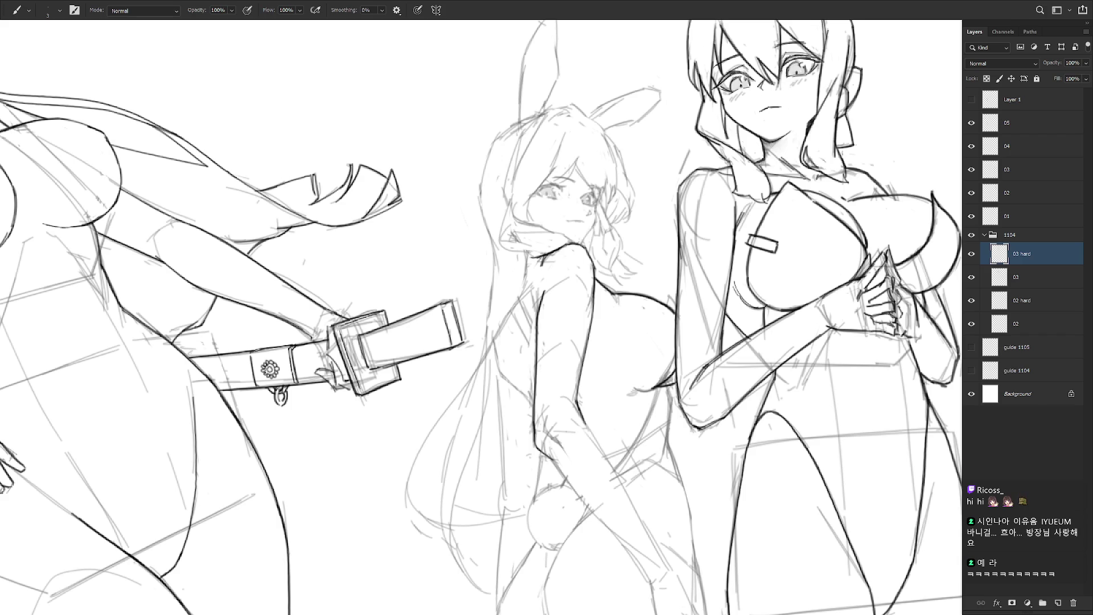
- Add short strokes beside the hip curve and set the brush size to 2
left_click_drag(667, 320, 701, 306)
key("e")
key("b")
left_click_drag(700, 281, 710, 296)
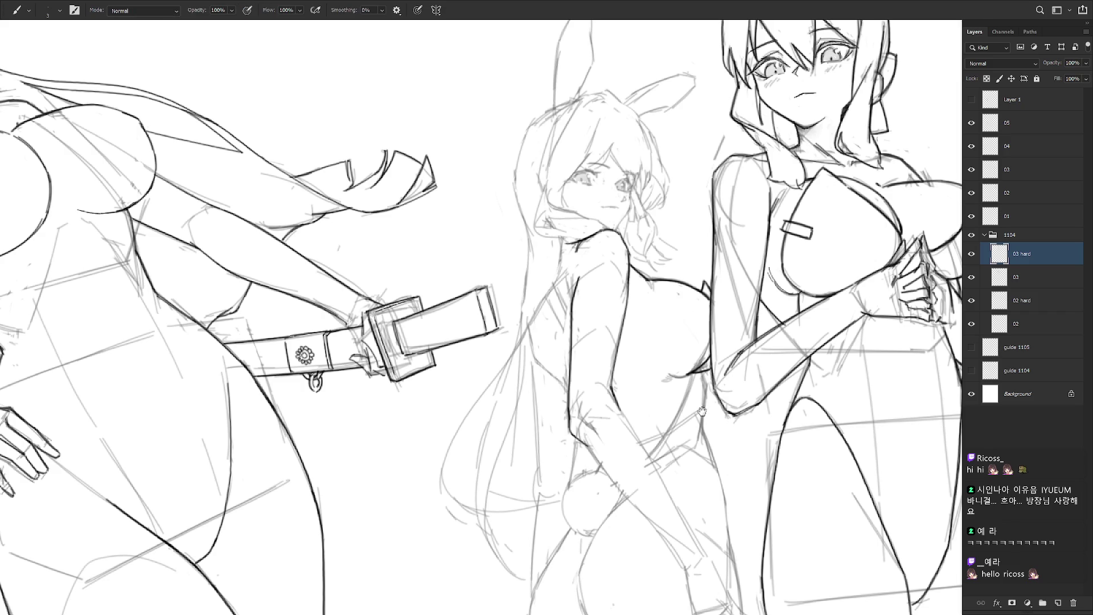
left_click_drag(709, 360, 714, 312)
key("bracketleft")
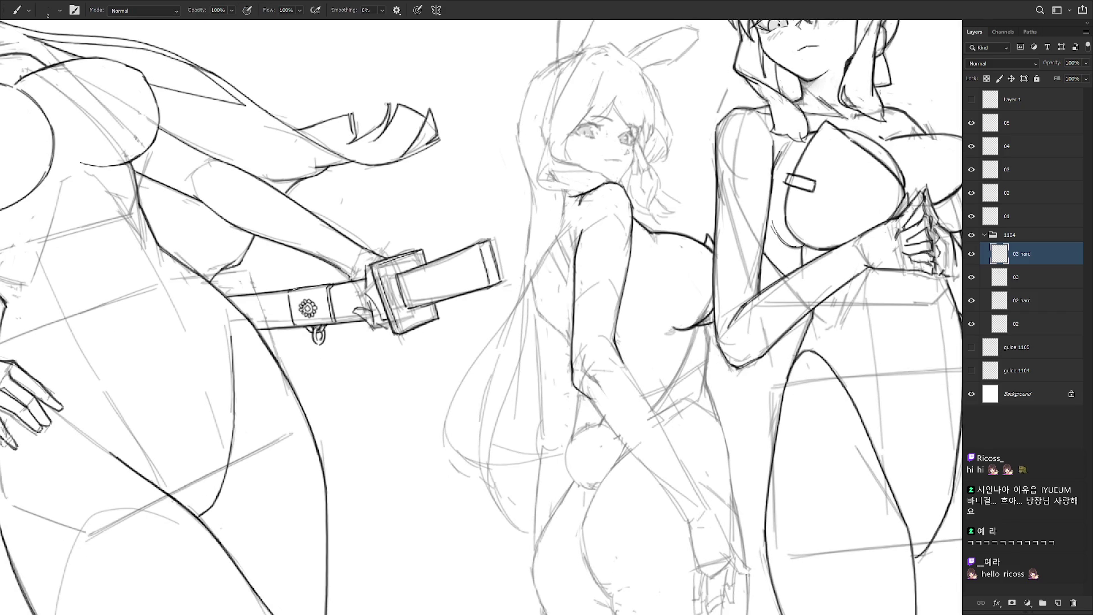
scroll(689, 296, "down", 2)
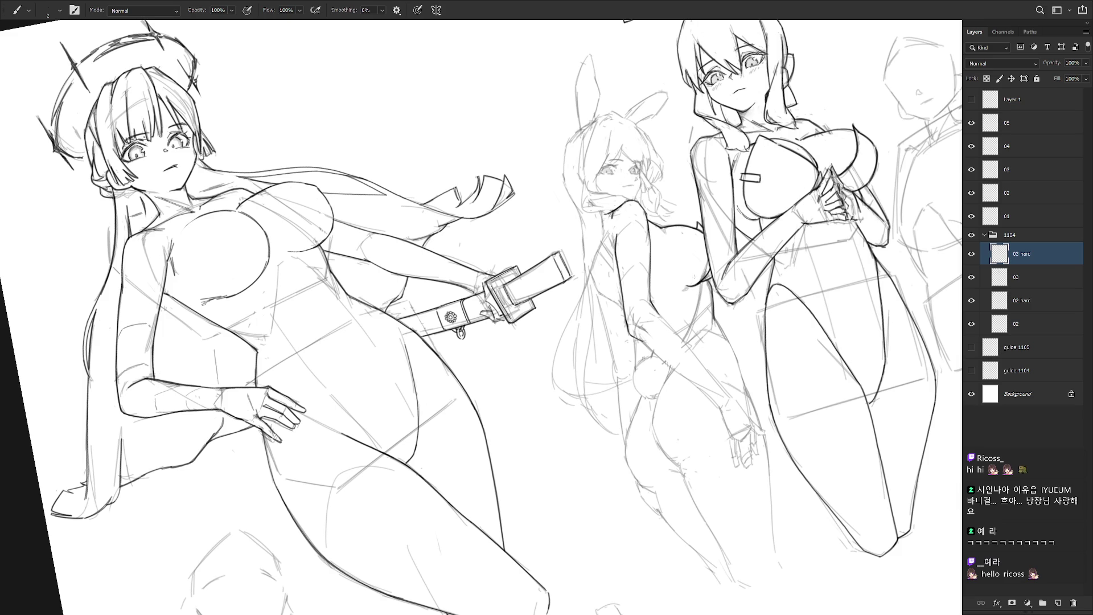
- Retrace the back-view girl's hip line and leg contour with four darker ink strokes
mouse_move(699, 282)
left_mouse_down()
mouse_move(685, 345)
mouse_move(714, 340)
left_mouse_up()
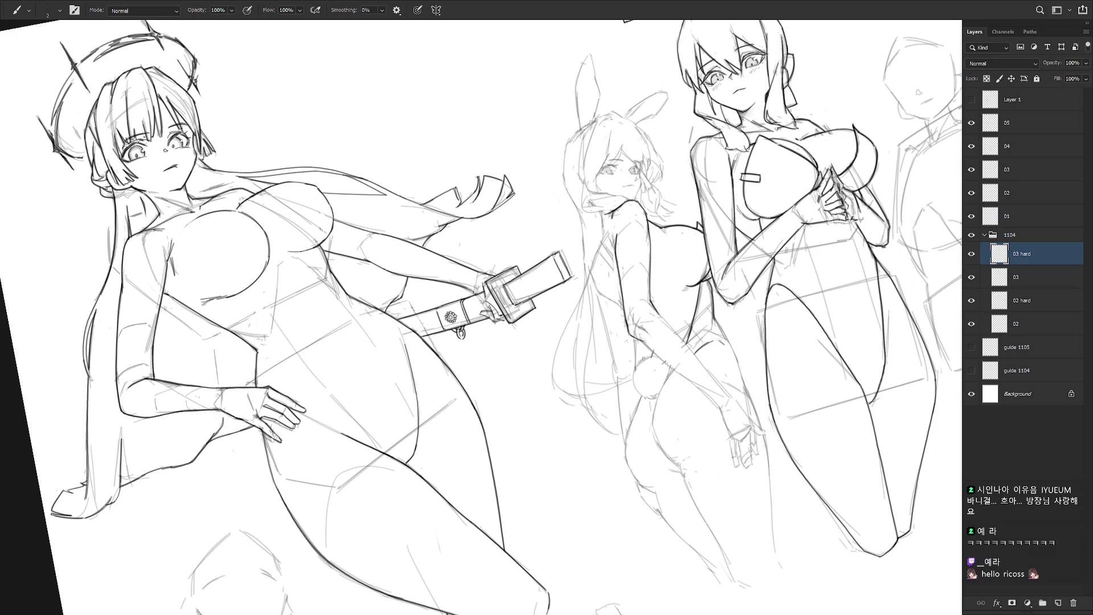
left_click_drag(697, 350, 734, 358)
left_click_drag(716, 342, 737, 360)
left_click_drag(715, 318, 736, 356)
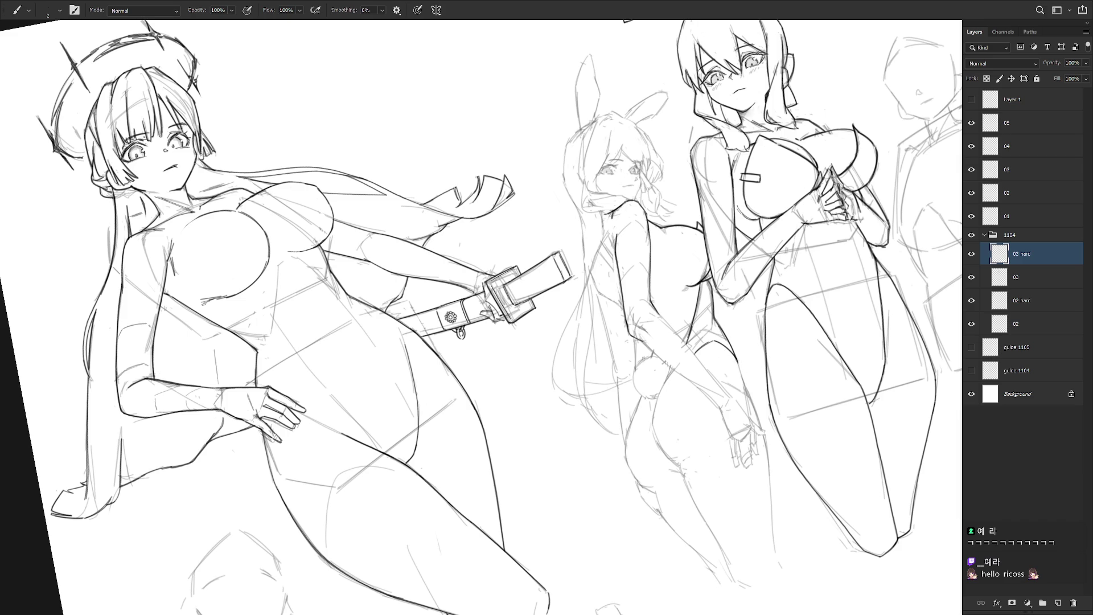
- Redo the leg contour stroke, then ink the back-view girl's forearm
key("ctrl+z")
left_click_drag(737, 358, 761, 428)
key("ctrl+z")
scroll(763, 430, "up", 2)
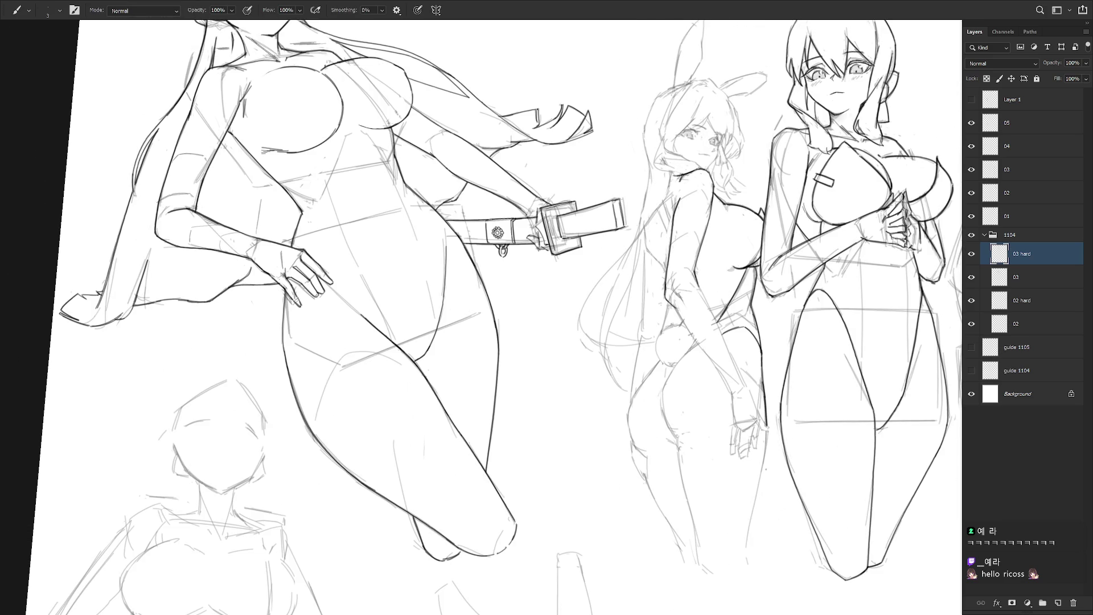
mouse_move(766, 470)
left_mouse_down()
mouse_move(671, 441)
mouse_move(693, 344)
left_mouse_up()
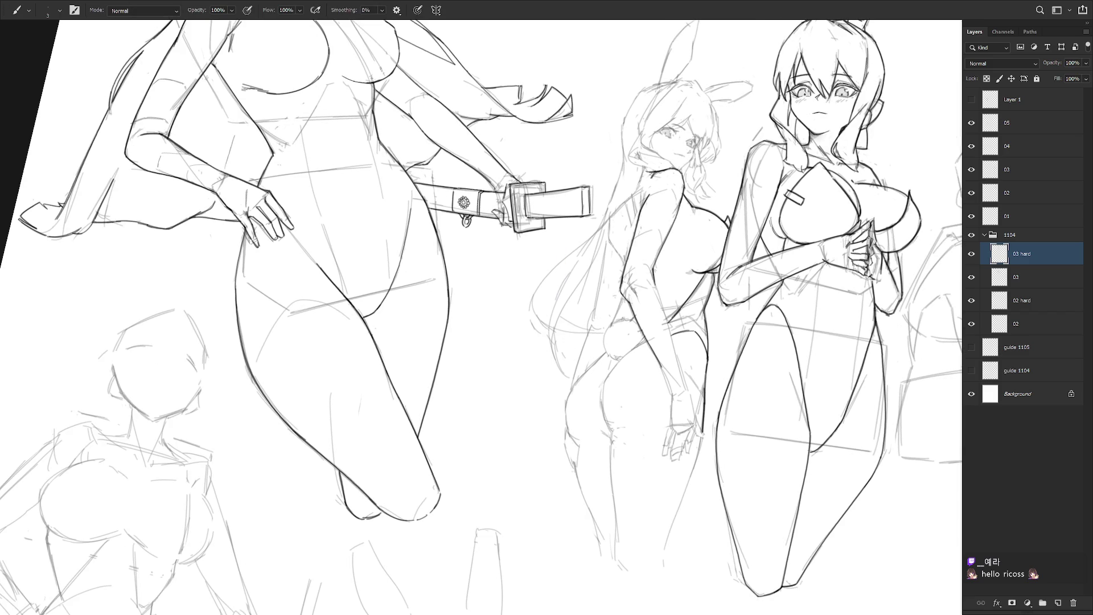
left_click_drag(656, 284, 687, 387)
- Ink the back-view girl's neck and shoulder line, redrawing it several times until clean
left_click_drag(666, 302, 693, 261)
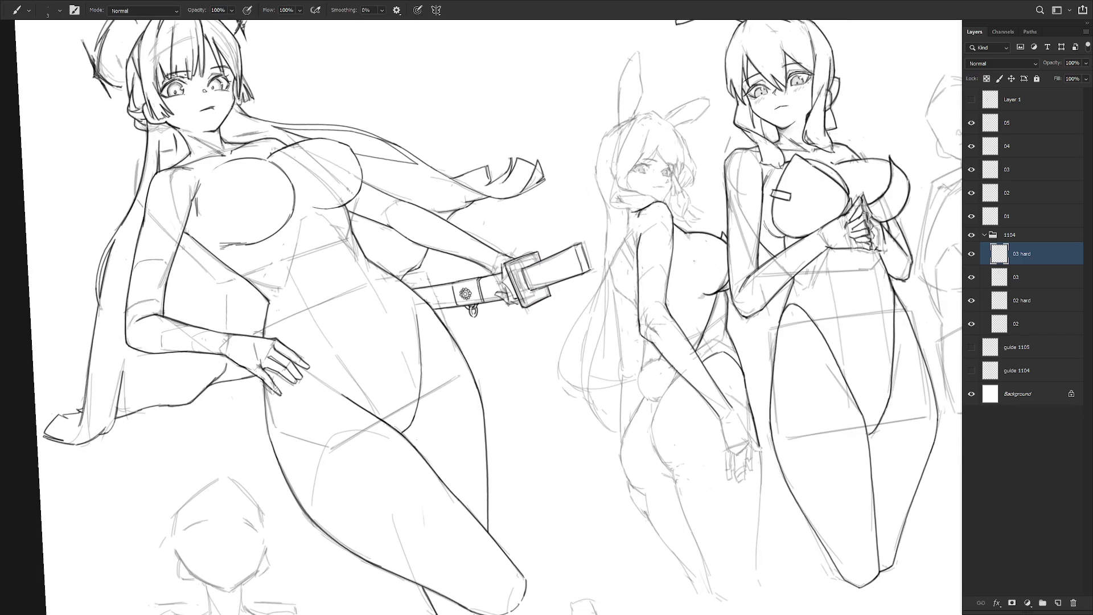
left_click_drag(633, 207, 621, 253)
key("ctrl+z")
key("ctrl+z")
left_click_drag(631, 218, 622, 251)
key("ctrl+z")
left_click_drag(643, 213, 605, 273)
key("ctrl+z")
key("ctrl+z")
key("ctrl+z")
key("ctrl+z")
left_click_drag(627, 236, 601, 285)
key("ctrl+z")
left_click_drag(628, 233, 594, 293)
key("ctrl+z")
left_click_drag(618, 251, 590, 301)
- Darken the neck and shoulder line and try inking the hooked tip of the hair
mouse_move(629, 230)
left_mouse_down()
mouse_move(560, 361)
mouse_move(559, 389)
mouse_move(580, 397)
mouse_move(557, 401)
mouse_move(577, 400)
left_mouse_up()
key("ctrl+z")
key("ctrl+z")
left_click_drag(542, 288, 500, 318)
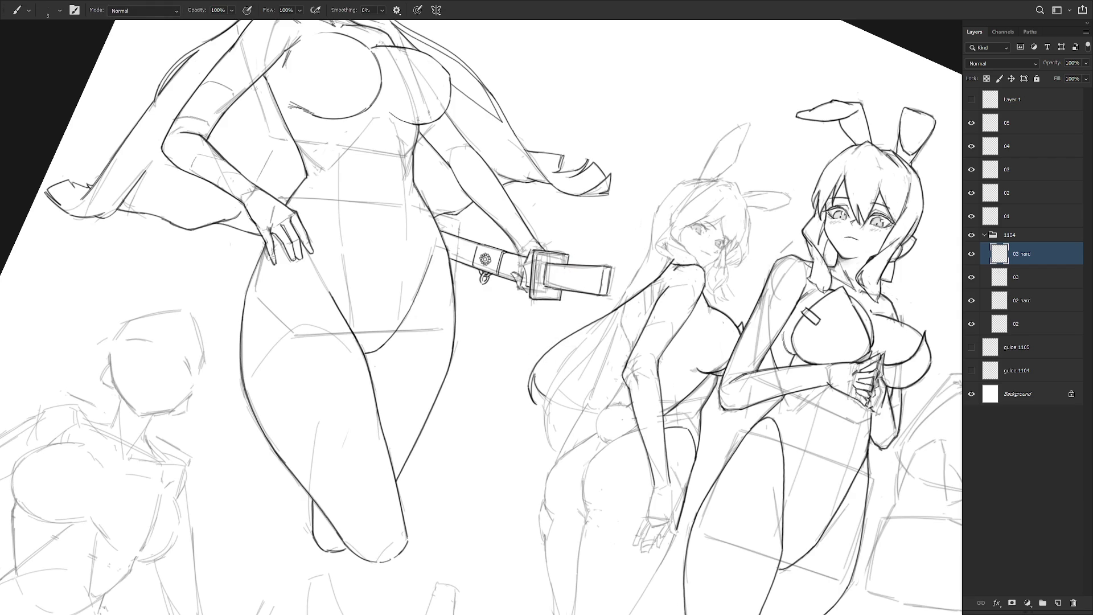
left_click_drag(548, 374, 536, 398)
key("ctrl+z")
- Ink short and long strands in the back-view girl's hair, retrying strokes as needed
left_click_drag(728, 440, 755, 349)
left_click_drag(617, 268, 609, 288)
key("ctrl+z")
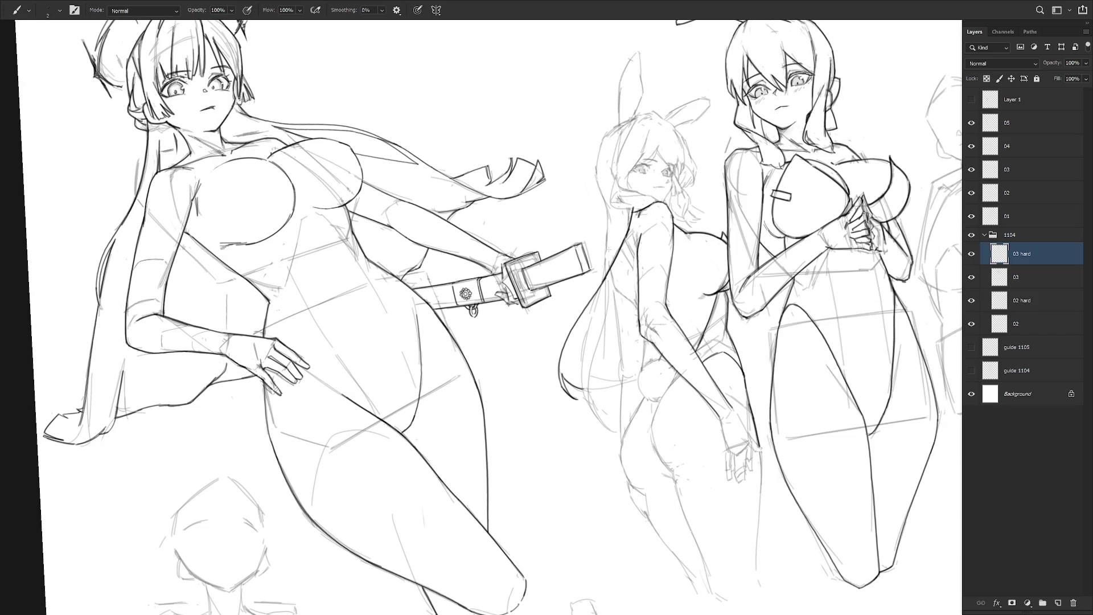
mouse_move(616, 265)
left_mouse_down()
mouse_move(611, 303)
mouse_move(619, 286)
mouse_move(622, 309)
left_mouse_up()
key("ctrl+z")
key("ctrl+z")
key("ctrl+z")
key("ctrl+z")
left_click_drag(623, 263, 609, 286)
key("ctrl+z")
left_click_drag(622, 277, 618, 308)
- Outline the round bunny tail with its top and left arcs
key("ctrl+z")
mouse_move(615, 270)
left_mouse_down()
mouse_move(612, 305)
mouse_move(605, 283)
mouse_move(602, 293)
mouse_move(613, 341)
mouse_move(616, 321)
left_mouse_up()
key("ctrl+z")
key("ctrl+z")
key("ctrl+z")
key("ctrl+z")
key("ctrl+z")
mouse_move(617, 269)
left_mouse_down()
mouse_move(607, 300)
mouse_move(626, 372)
left_mouse_up()
left_click_drag(613, 296, 624, 379)
key("ctrl+z")
left_click_drag(646, 340, 646, 369)
key("ctrl+z")
mouse_move(638, 371)
left_mouse_down()
mouse_move(668, 359)
mouse_move(660, 385)
mouse_move(664, 358)
mouse_move(626, 372)
mouse_move(602, 363)
left_mouse_up()
key("ctrl+z")
key("ctrl+z")
key("ctrl+z")
key("ctrl+z")
mouse_move(602, 364)
left_mouse_down()
mouse_move(613, 365)
mouse_move(604, 342)
left_mouse_up()
key("ctrl+z")
key("ctrl+z")
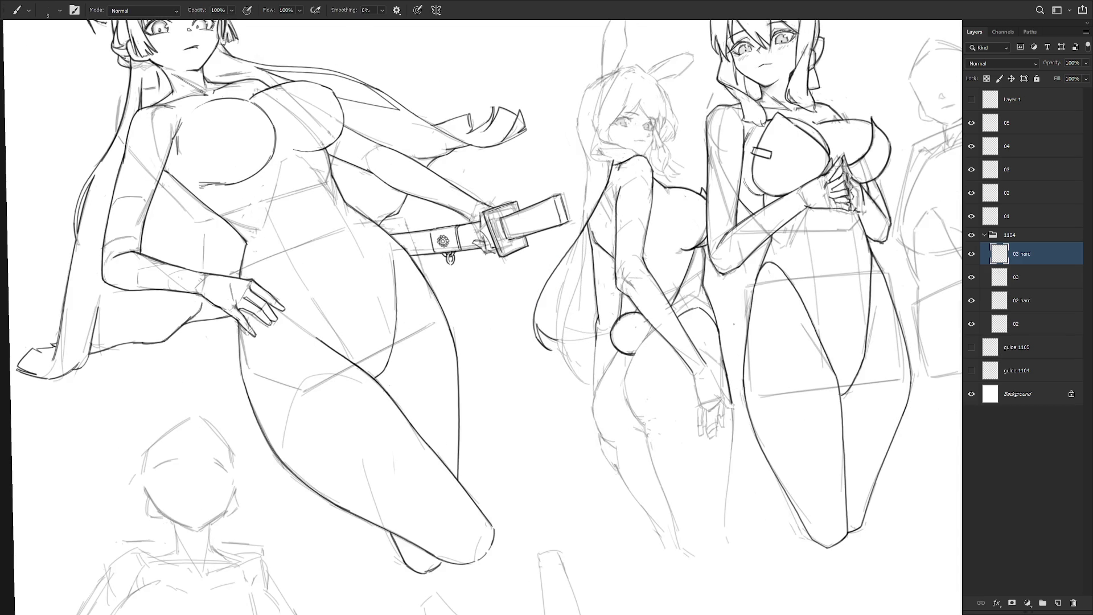
- Try a line down the girl's back several times, undoing each attempt
left_click_drag(656, 329, 626, 374)
key("ctrl+z")
left_click_drag(655, 330, 629, 366)
key("ctrl+z")
left_click_drag(653, 326, 627, 367)
key("ctrl+z")
key("ctrl+z")
left_click_drag(655, 329, 630, 363)
key("ctrl+z")
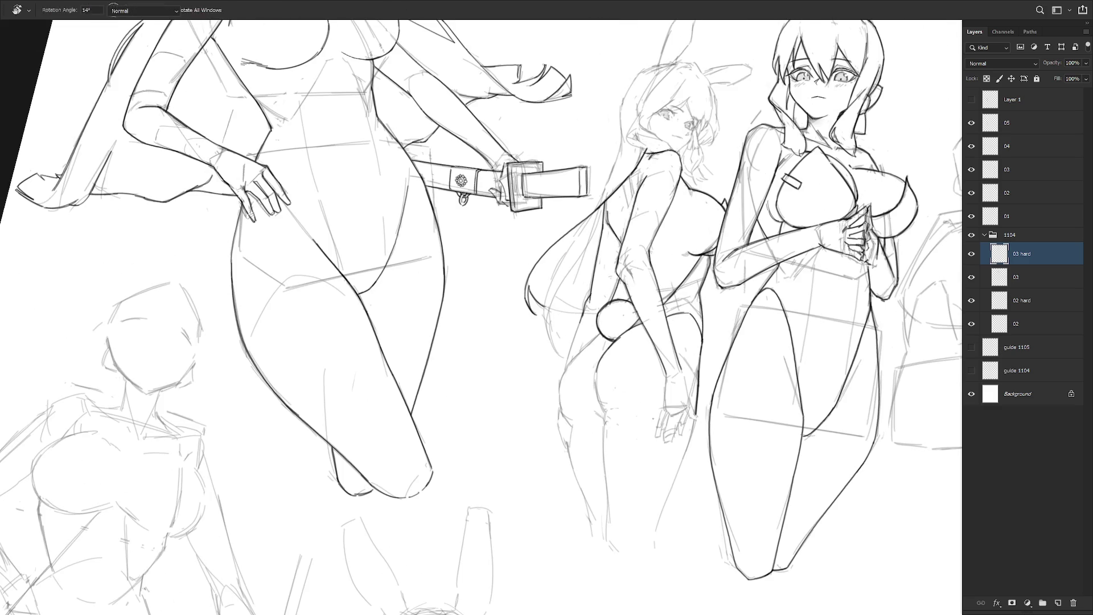
- Ink the left edge of the buttock in a bold clean stroke
left_click_drag(597, 370, 604, 410)
key("ctrl+z")
left_click_drag(597, 371, 605, 409)
key("ctrl+z")
left_click_drag(596, 370, 607, 413)
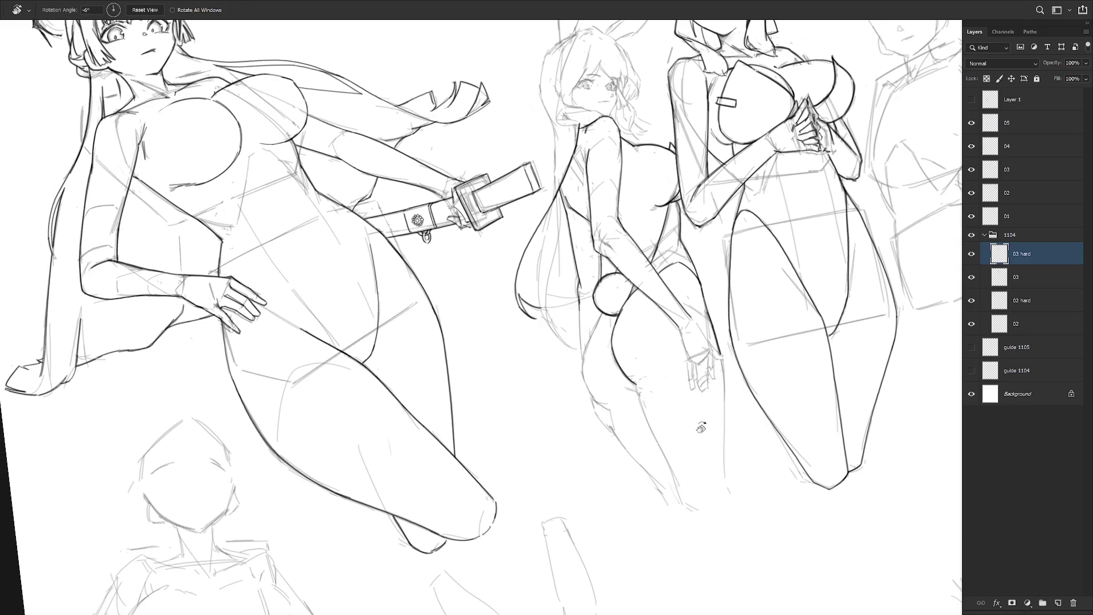
left_click_drag(655, 400, 655, 341)
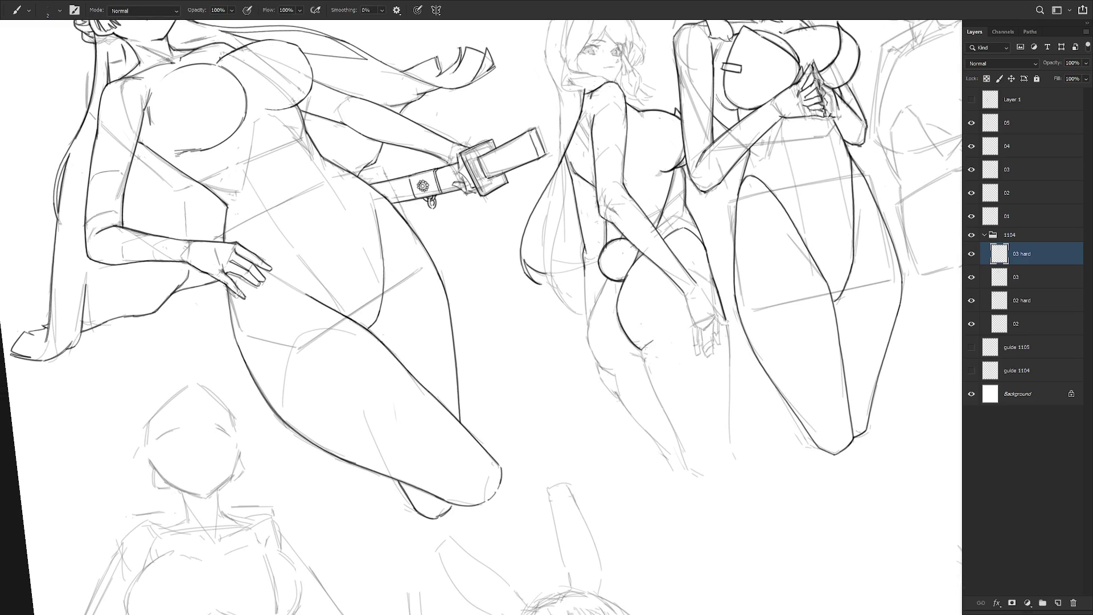
key("ctrl+z")
- Ink the back of the leg, the thigh's right edge, the lower leg and the hip-thigh contour
left_click_drag(686, 387, 616, 327)
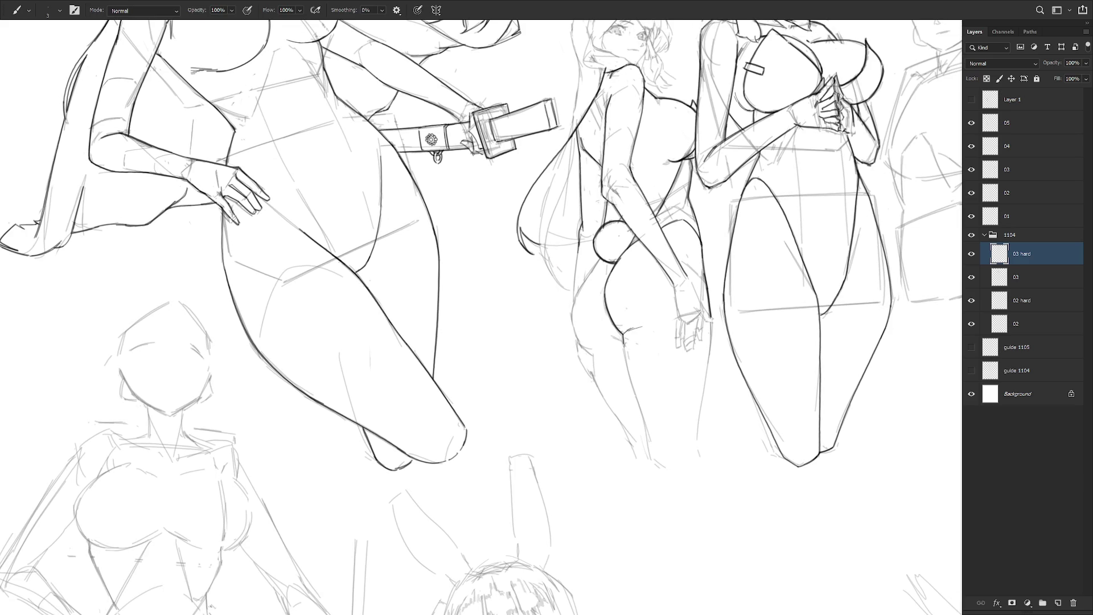
left_click_drag(623, 335, 651, 445)
left_click_drag(712, 323, 710, 357)
left_click_drag(701, 398, 693, 462)
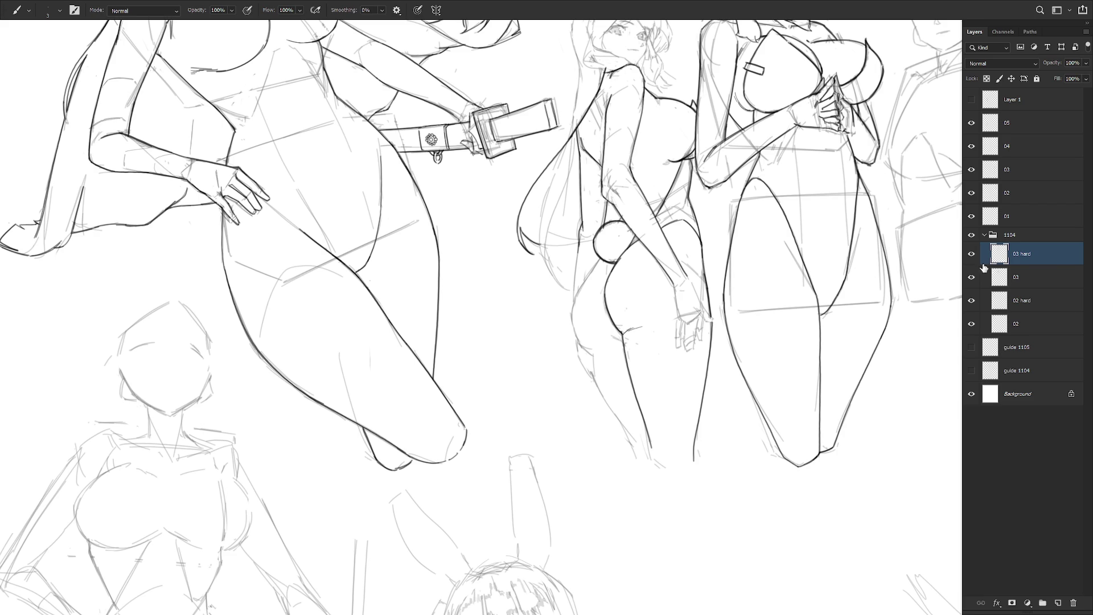
left_click_drag(714, 357, 758, 376)
mouse_move(645, 278)
left_mouse_down()
mouse_move(618, 335)
mouse_move(622, 367)
left_mouse_up()
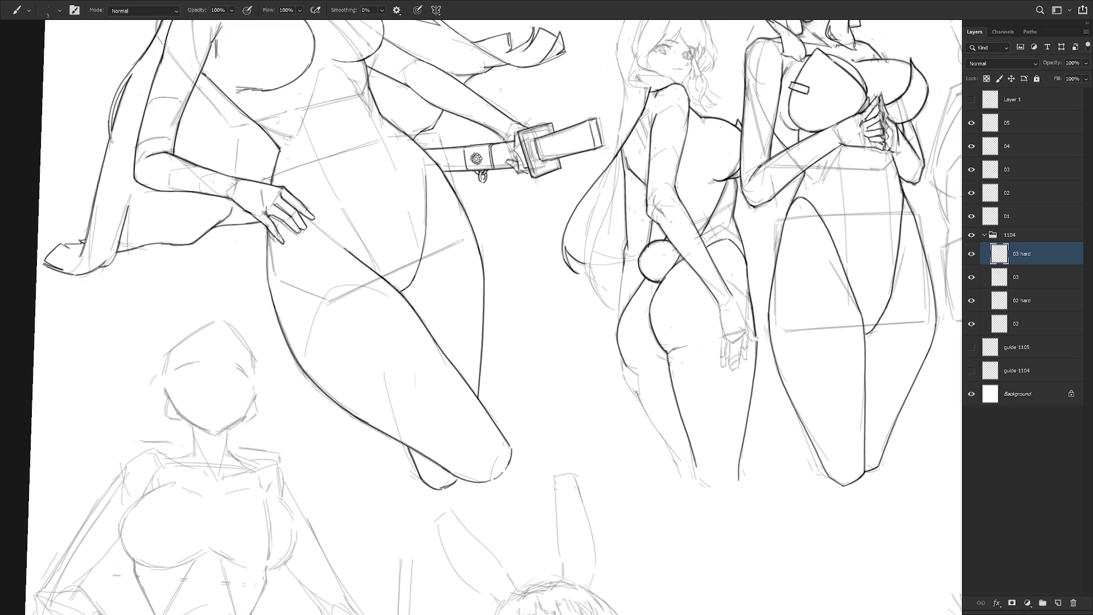
mouse_move(623, 360)
left_mouse_down()
mouse_move(639, 374)
mouse_move(626, 386)
mouse_move(637, 377)
left_mouse_up()
key("ctrl+z")
key("ctrl+z")
key("ctrl+z")
mouse_move(627, 383)
left_mouse_down()
mouse_move(637, 398)
mouse_move(641, 381)
mouse_move(639, 407)
mouse_move(644, 388)
left_mouse_up()
key("ctrl+z")
key("ctrl+z")
key("ctrl+z")
- Try short ink lines on the thigh, hand and leg, undoing them to redraw
key("e")
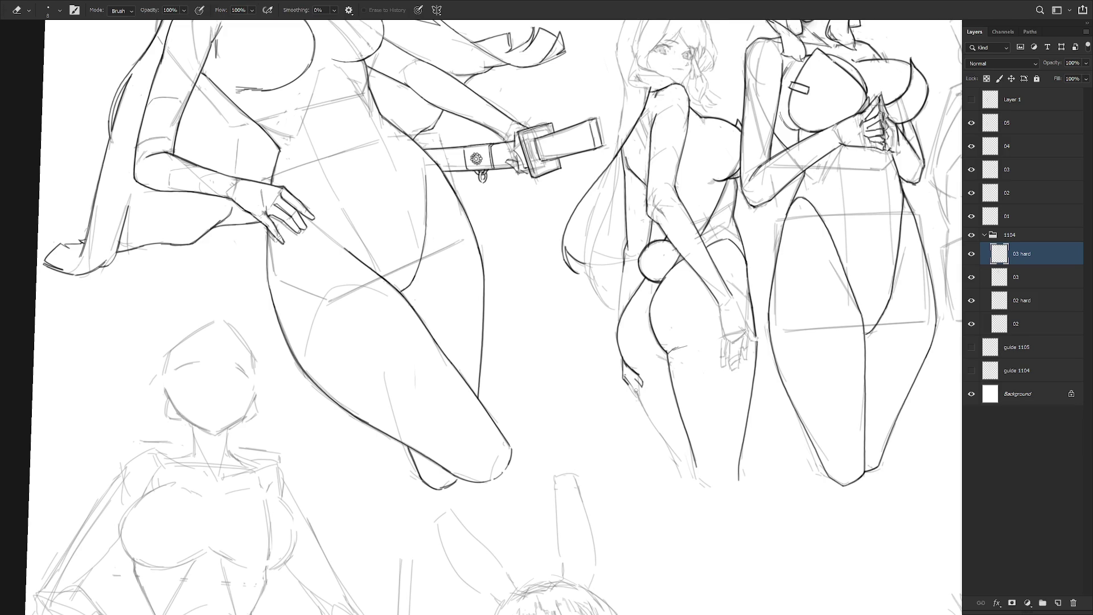
key("b")
left_click_drag(629, 384, 636, 404)
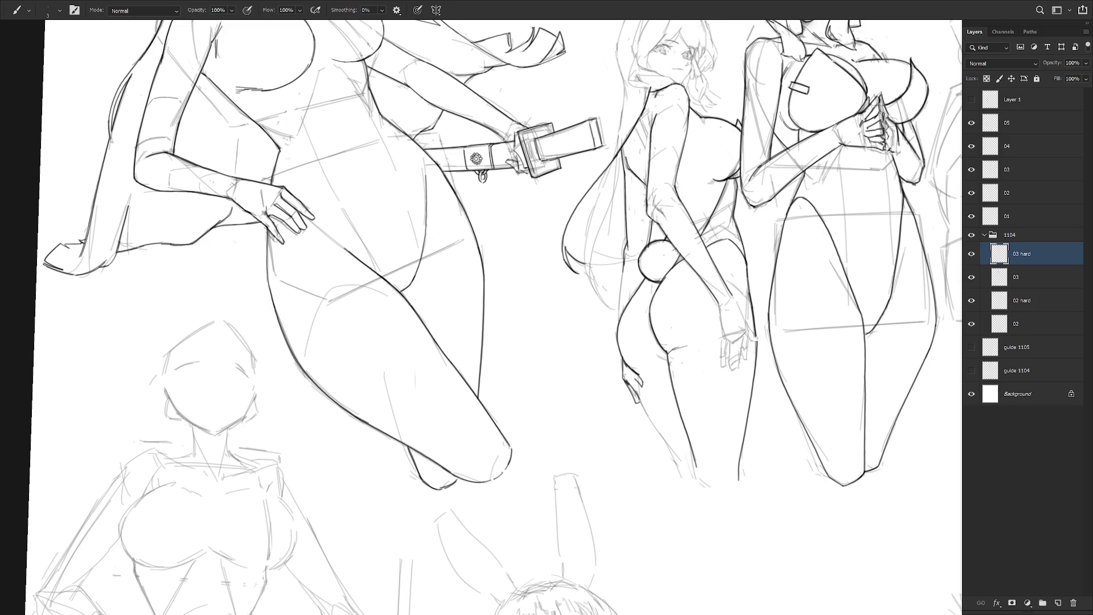
key("e")
key("b")
mouse_move(626, 373)
left_mouse_down()
mouse_move(640, 391)
mouse_move(648, 360)
mouse_move(623, 359)
mouse_move(663, 431)
left_mouse_up()
key("ctrl+z")
left_click_drag(603, 312, 650, 405)
key("ctrl+z")
key("ctrl+z")
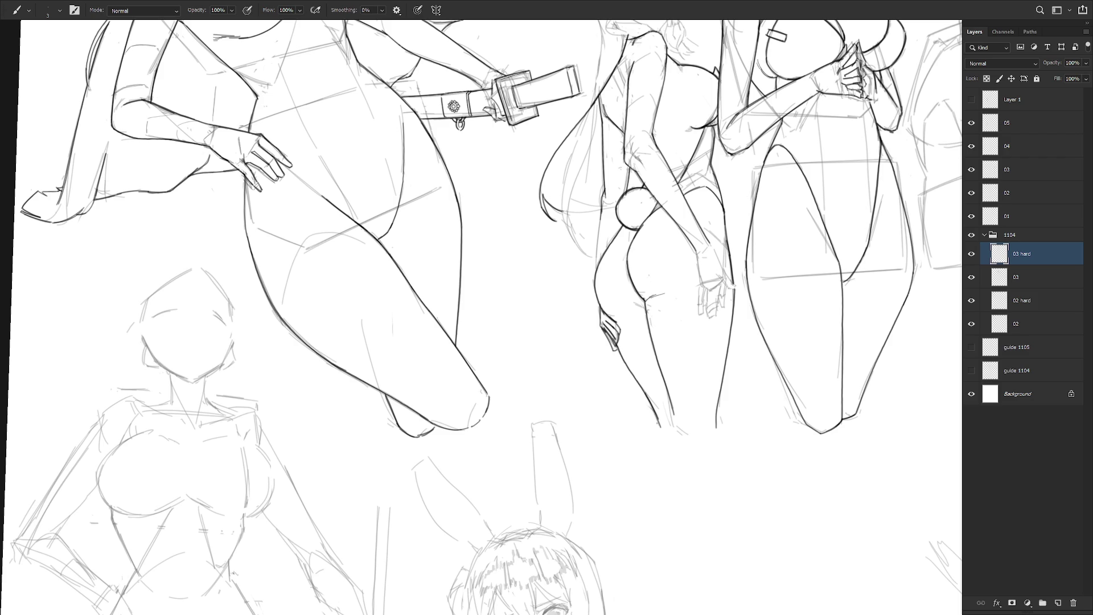
- Add a short stroke on the upper thigh and darken the lines at the wrist
left_click_drag(722, 285, 717, 359)
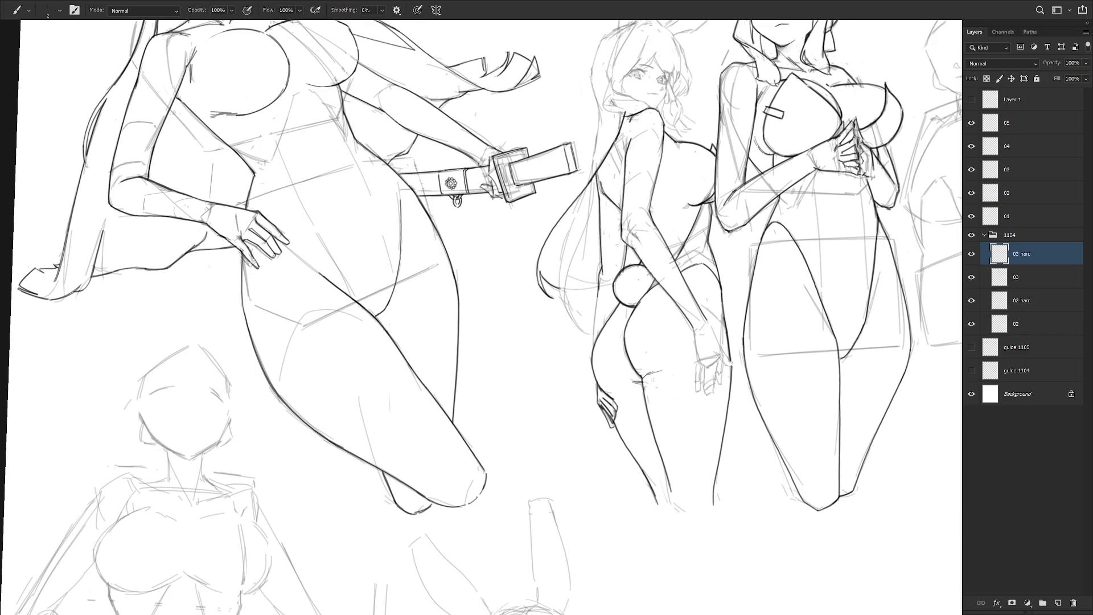
left_click_drag(627, 383, 644, 381)
left_click_drag(692, 330, 698, 362)
key("super+x")
key("Escape")
- Ink the fingers of the left hand and the right hand
left_click_drag(696, 361, 698, 387)
left_click_drag(695, 362, 703, 395)
left_click_drag(705, 366, 702, 395)
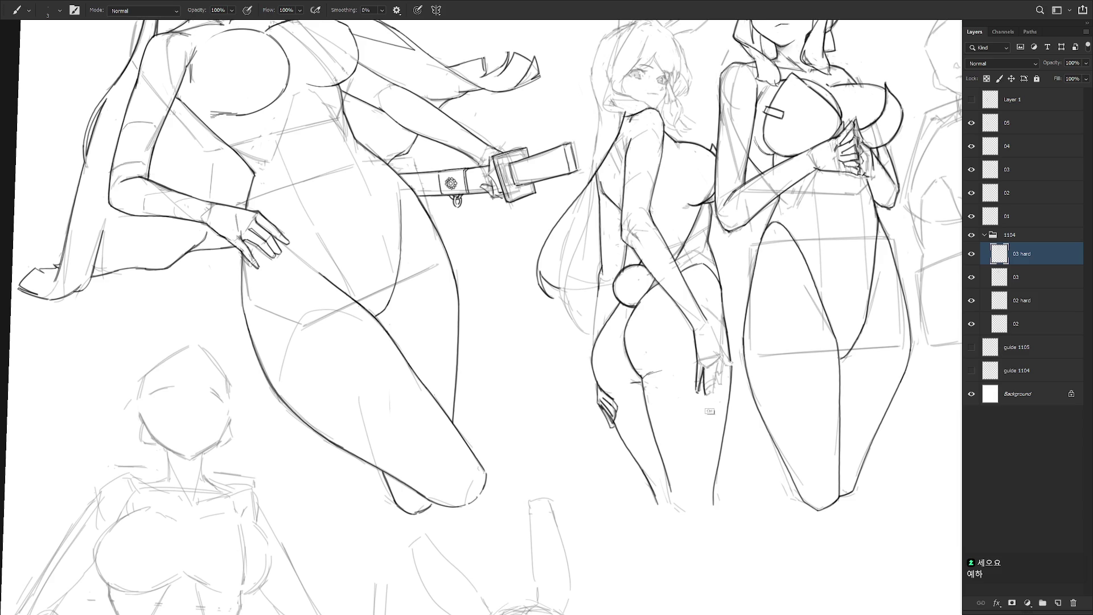
left_click_drag(720, 360, 713, 396)
left_click_drag(723, 355, 721, 387)
- Outline the right hand darker, retrying strokes near it until clean
left_click_drag(708, 320, 722, 355)
key("ctrl+z")
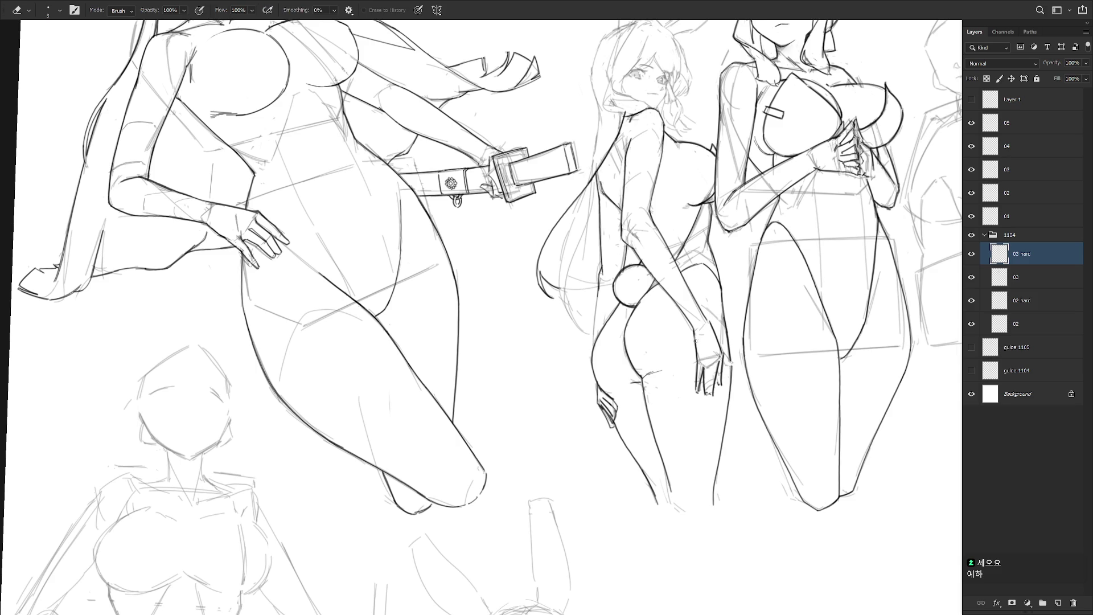
left_click_drag(697, 332, 695, 356)
key("ctrl+z")
key("ctrl+z")
key("e")
key("b")
mouse_move(718, 345)
left_mouse_down()
mouse_move(734, 365)
mouse_move(730, 382)
left_mouse_up()
key("ctrl+z")
key("ctrl+z")
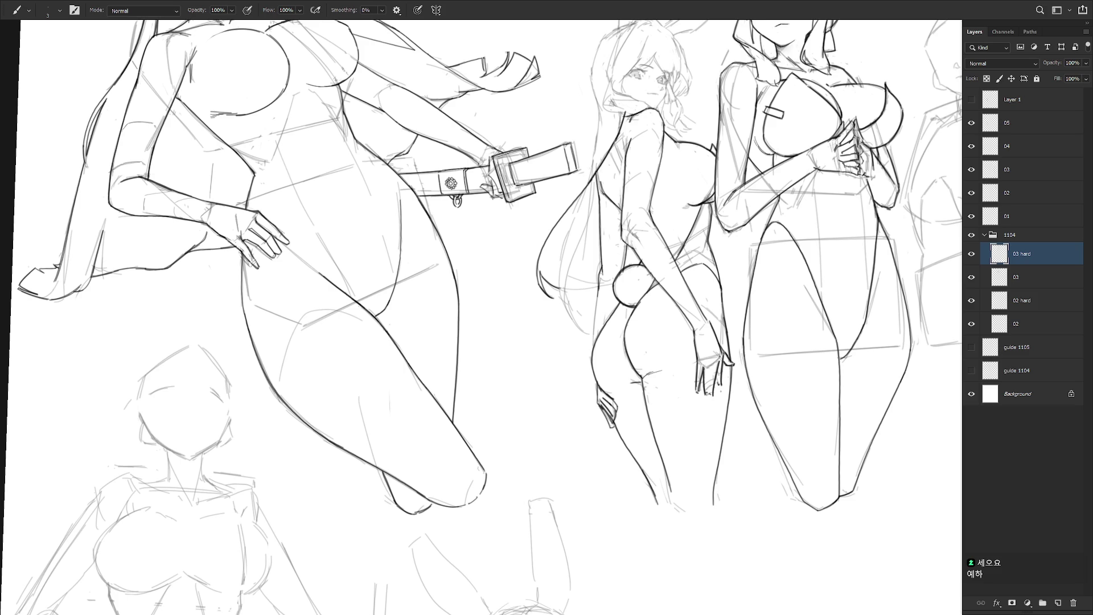
left_click_drag(720, 391, 722, 454)
- Redraw the back-view girl's left hip contour in clean ink
left_click_drag(600, 350, 596, 401)
key("ctrl+z")
mouse_move(600, 350)
left_mouse_down()
mouse_move(595, 407)
mouse_move(597, 395)
left_mouse_up()
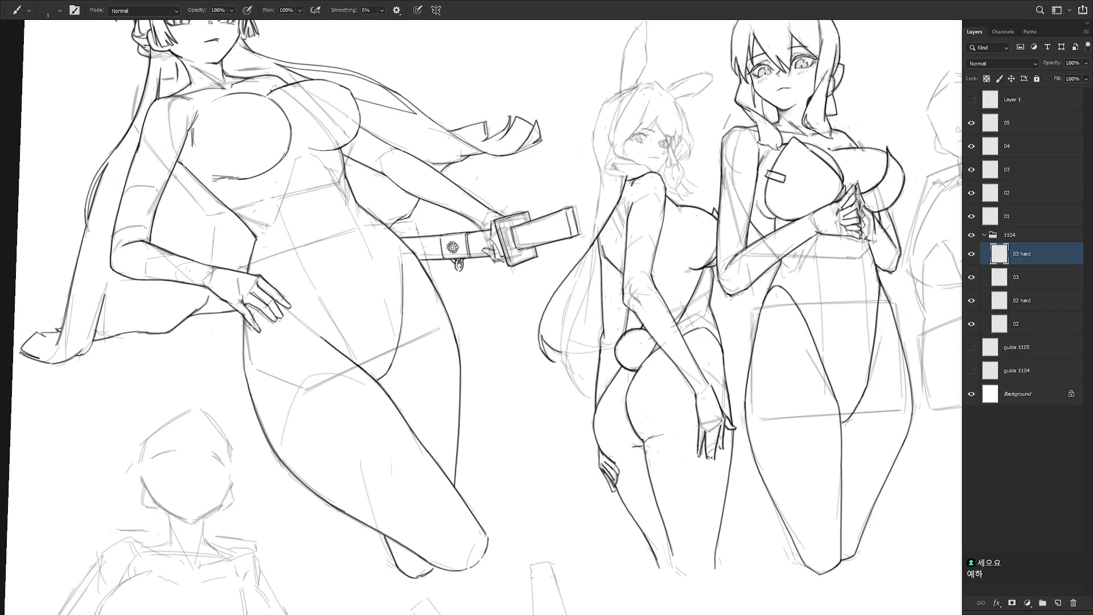
- Ink faint strands in the upper part of the long hair
left_click_drag(599, 242, 588, 301)
key("ctrl+z")
left_click_drag(598, 246, 585, 291)
left_click_drag(599, 250, 589, 287)
key("ctrl+z")
- Draw and redraw strands in the lower hair
left_click_drag(560, 327, 570, 376)
key("ctrl+z")
left_click_drag(561, 330, 571, 381)
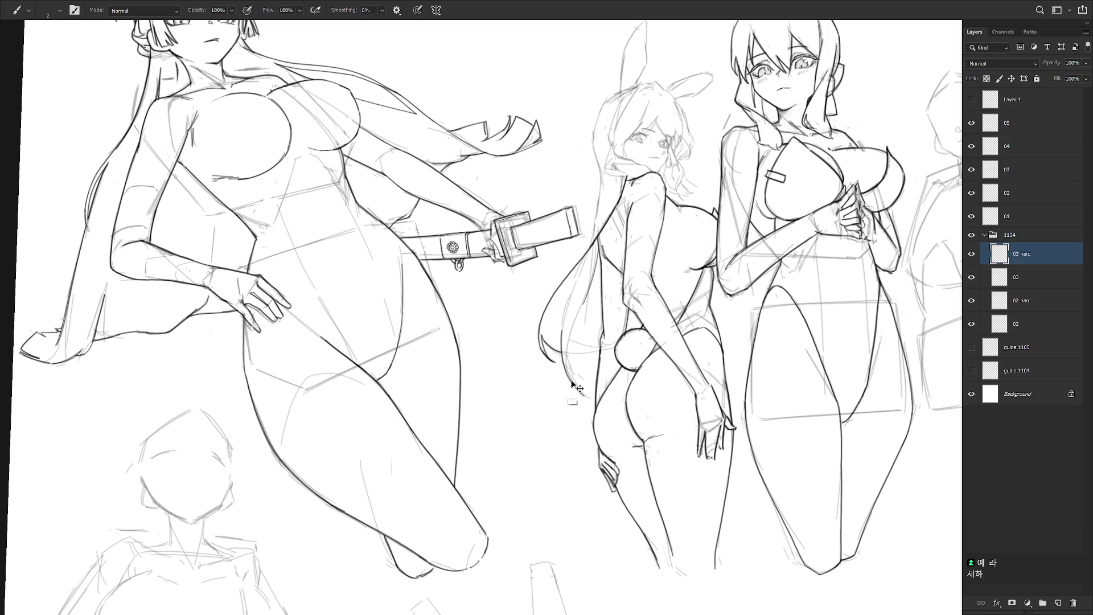
left_click_drag(569, 364, 589, 397)
key("ctrl+z")
left_click_drag(568, 351, 593, 399)
left_click_drag(569, 360, 588, 399)
key("ctrl+z")
- Add more faint strands down the middle of the lower hair
left_click_drag(573, 333, 566, 385)
key("ctrl+z")
left_click_drag(575, 323, 565, 371)
key("ctrl+z")
left_click_drag(580, 315, 567, 381)
- Rotate the canvas about 40 degrees and try small hair strokes near the tail
key("r")
mouse_move(588, 330)
left_mouse_down()
mouse_move(548, 297)
mouse_move(551, 430)
left_mouse_up()
mouse_move(557, 356)
left_mouse_down()
mouse_move(537, 374)
mouse_move(550, 380)
mouse_move(535, 380)
mouse_move(546, 376)
left_mouse_up()
key("ctrl+z")
key("ctrl+z")
mouse_move(557, 356)
left_mouse_down()
mouse_move(534, 377)
mouse_move(547, 380)
left_mouse_up()
key("ctrl+z")
mouse_move(538, 366)
left_mouse_down()
mouse_move(536, 378)
mouse_move(725, 376)
left_mouse_up()
key("ctrl+z")
key("r")
key("b")
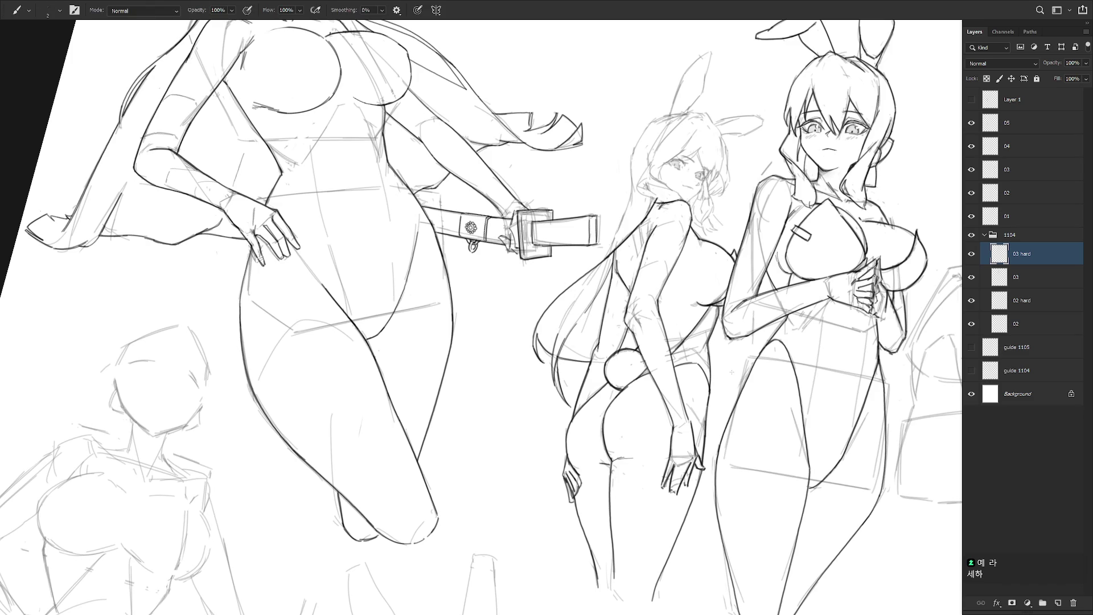
- Turn the canvas back toward level and ink the hair's left outer edge
key("r")
mouse_move(633, 365)
left_mouse_down()
mouse_move(606, 164)
mouse_move(600, 207)
left_mouse_up()
key("ctrl+z")
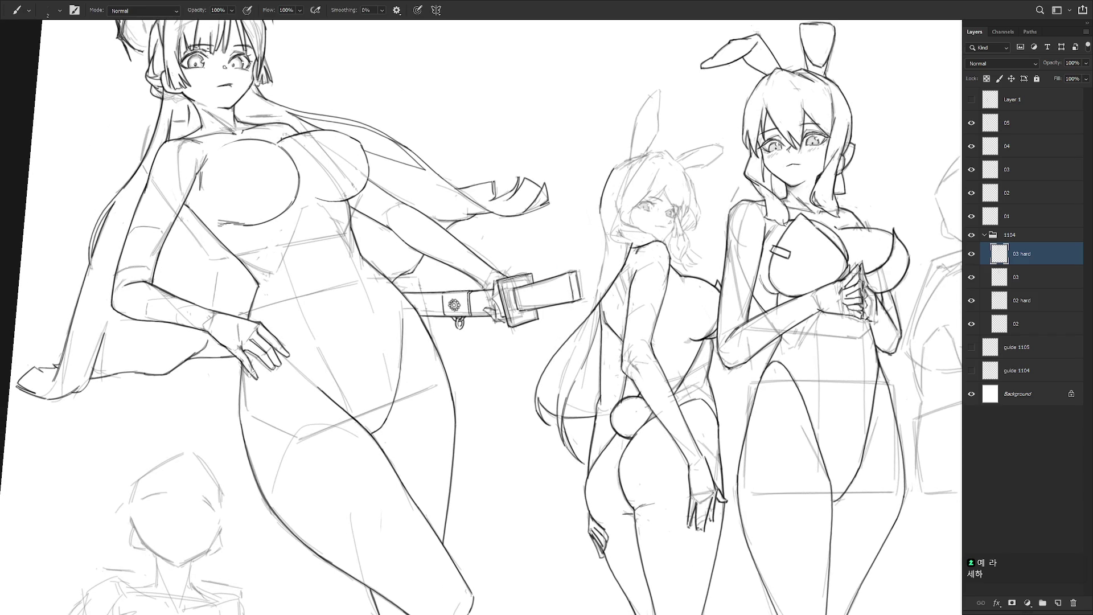
left_click_drag(617, 165, 600, 226)
key("ctrl+z")
left_click_drag(616, 164, 605, 253)
key("ctrl+z")
key("ctrl+z")
left_click_drag(609, 200, 602, 237)
- Ink a thin vertical line down the back-view girl's left side
key("e")
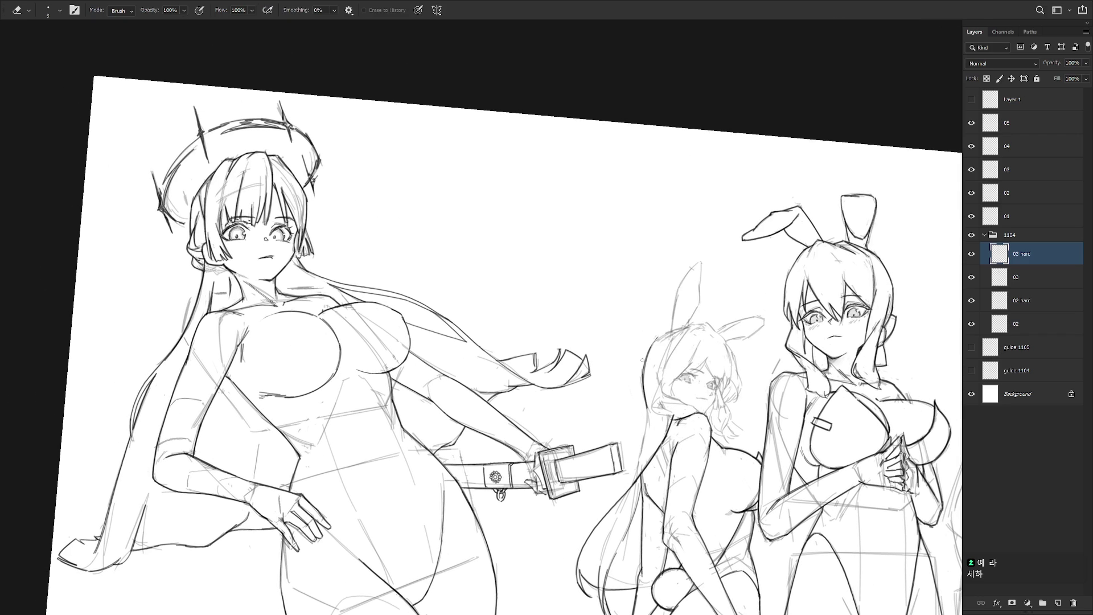
left_click_drag(642, 360, 661, 308)
key("b")
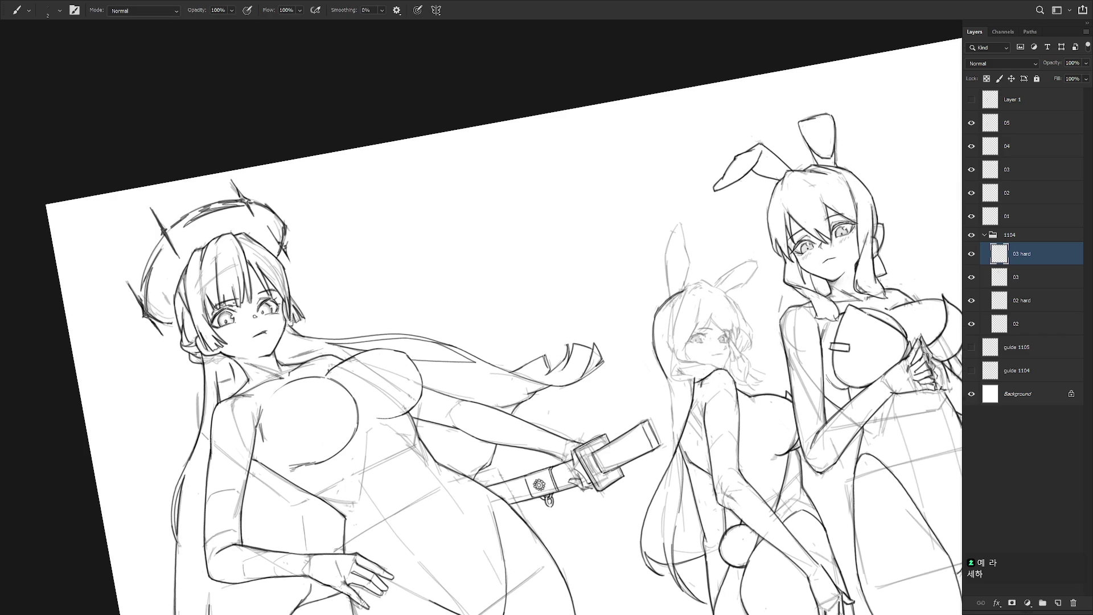
left_click_drag(664, 386, 649, 287)
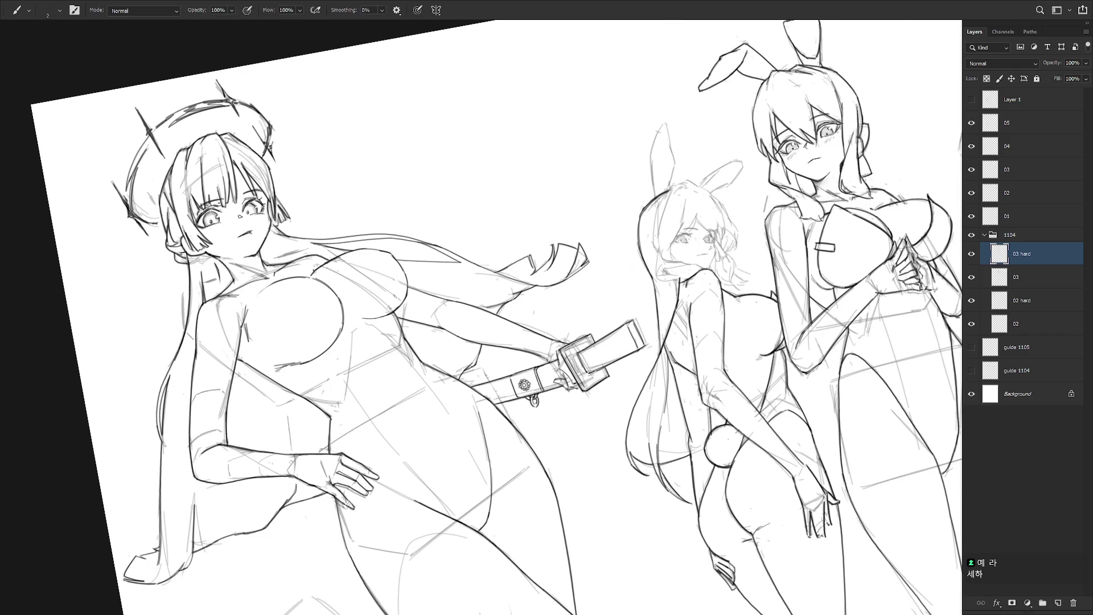
left_click_drag(654, 295, 659, 354)
- Rotate the canvas about 30 degrees, then turn it back toward upright
scroll(757, 441, "down", 3)
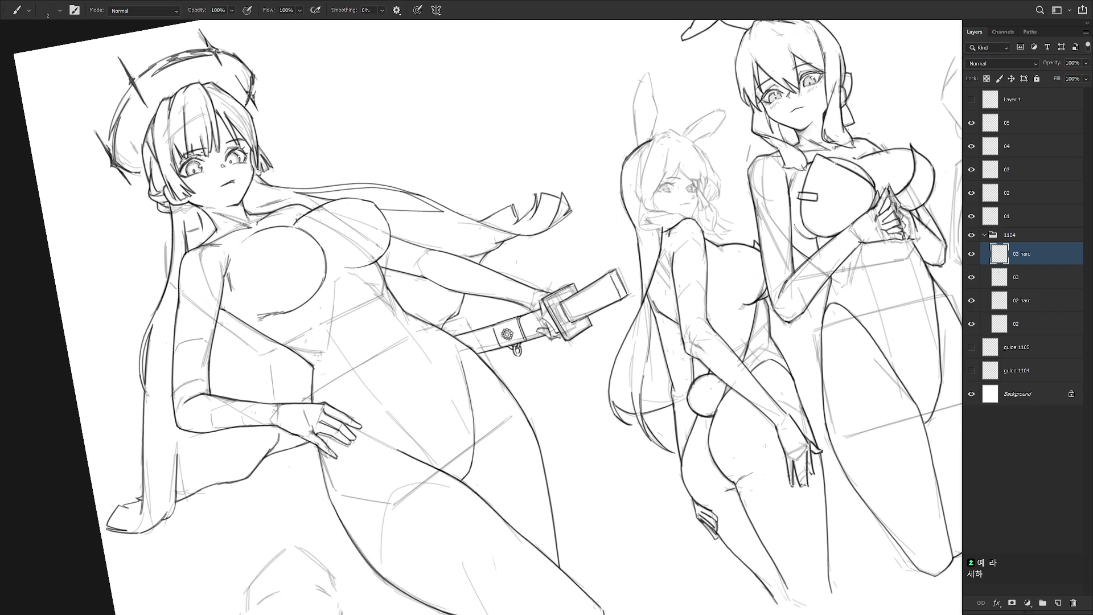
key("r")
left_click_drag(767, 445, 691, 295)
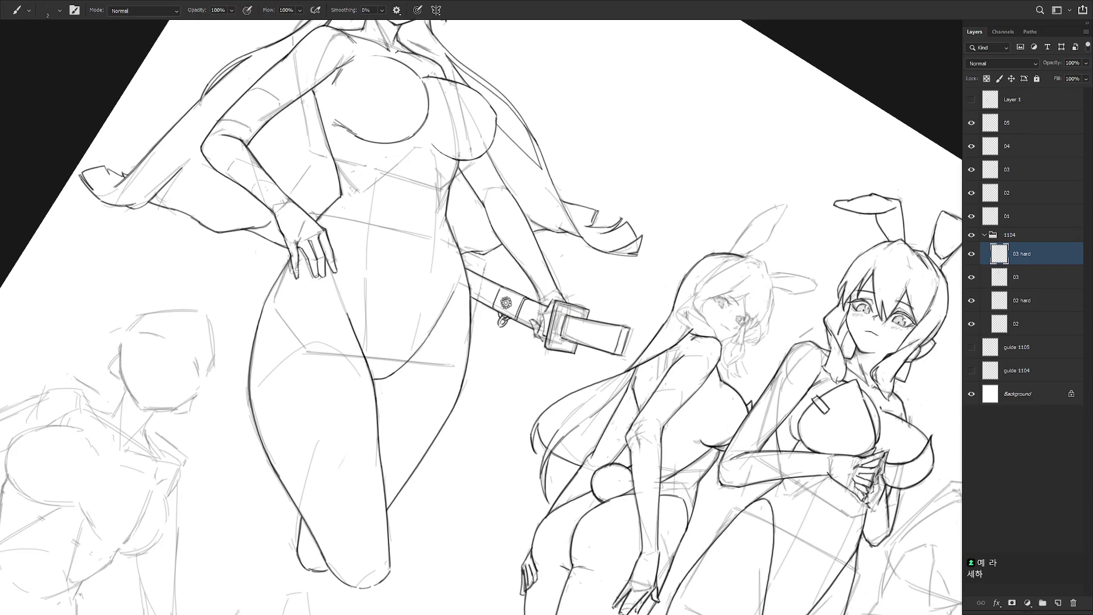
key("e")
key("b")
key("r")
left_click_drag(704, 323, 687, 268)
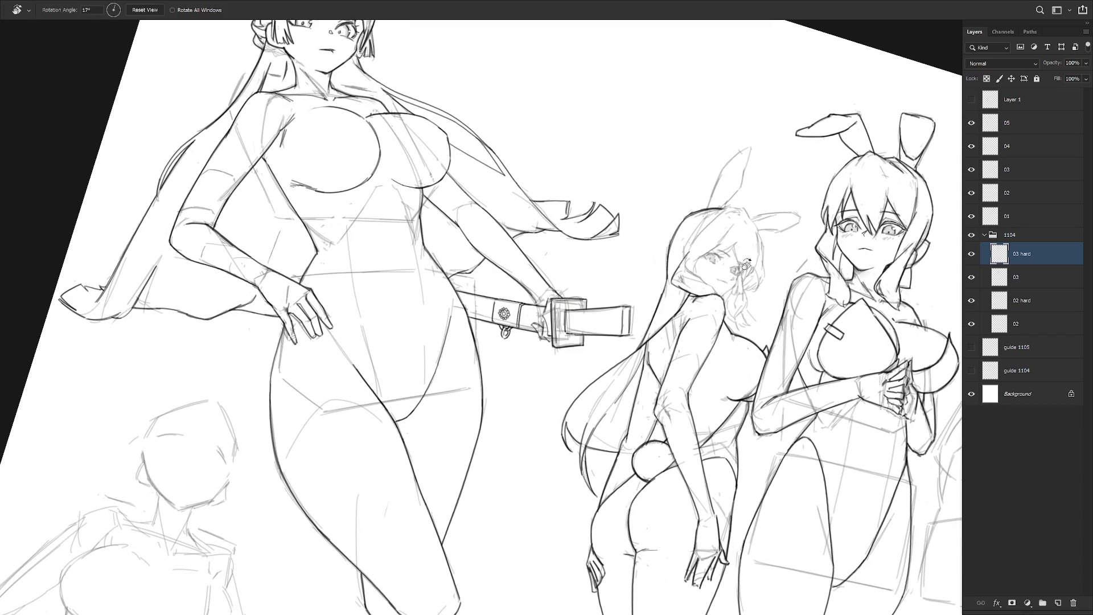
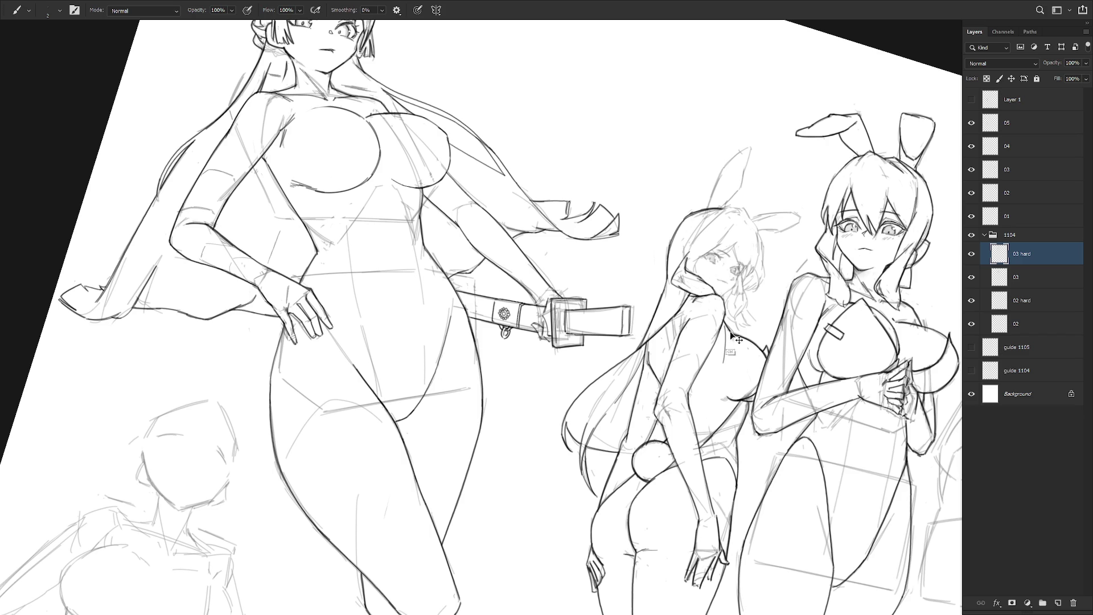
- Ink the middle bunny girl's chest outline, redrawing the first curved stroke
key("e")
key("b")
left_click_drag(719, 348, 722, 374)
key("ctrl+z")
left_click_drag(719, 338, 703, 381)
- Ink a hair strand beside the chest and rotate the view more upright
key("e")
key("b")
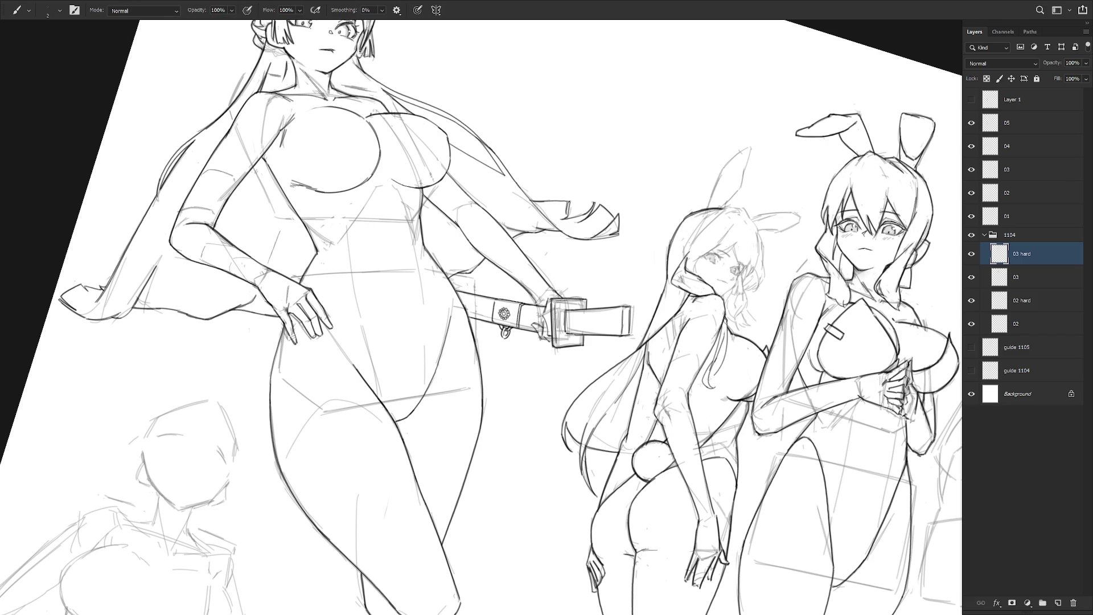
key("e")
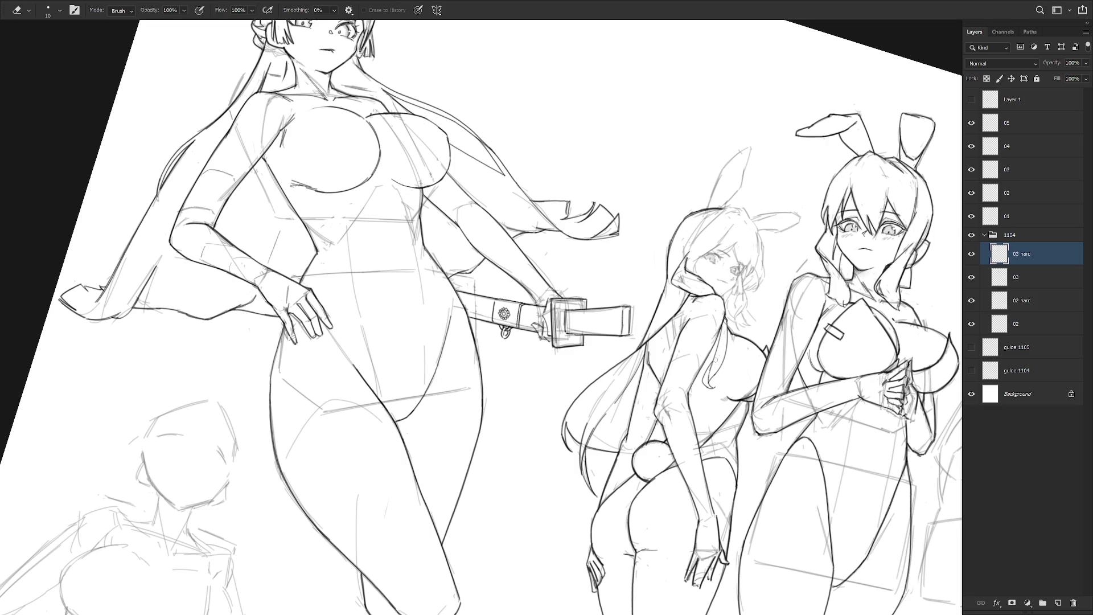
key("b")
key("e")
key("b")
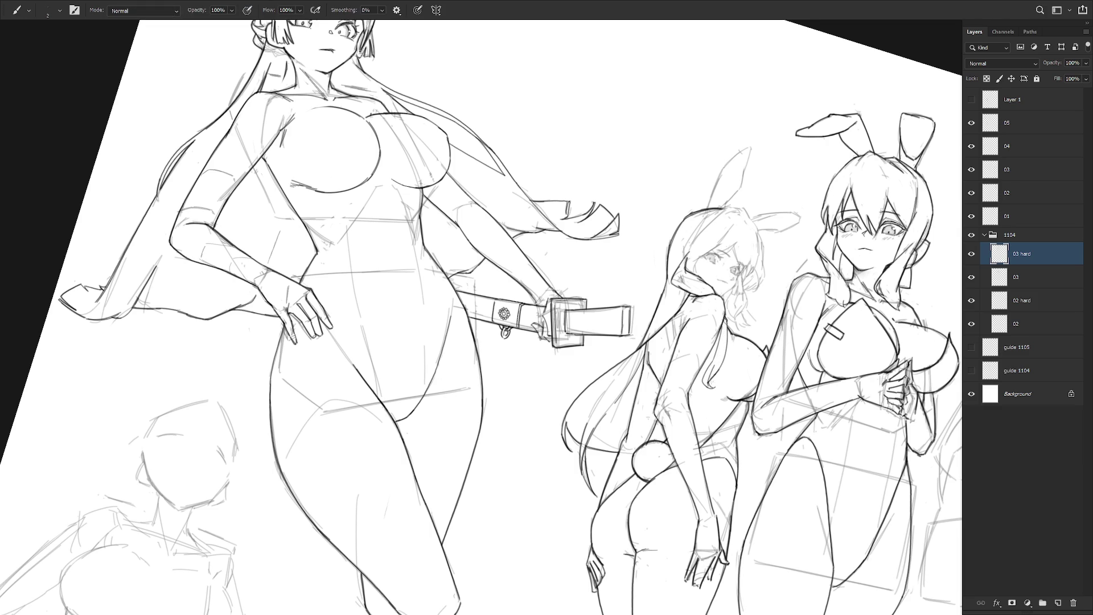
left_click_drag(710, 373, 708, 387)
key("e")
key("b")
left_click_drag(730, 351, 719, 261)
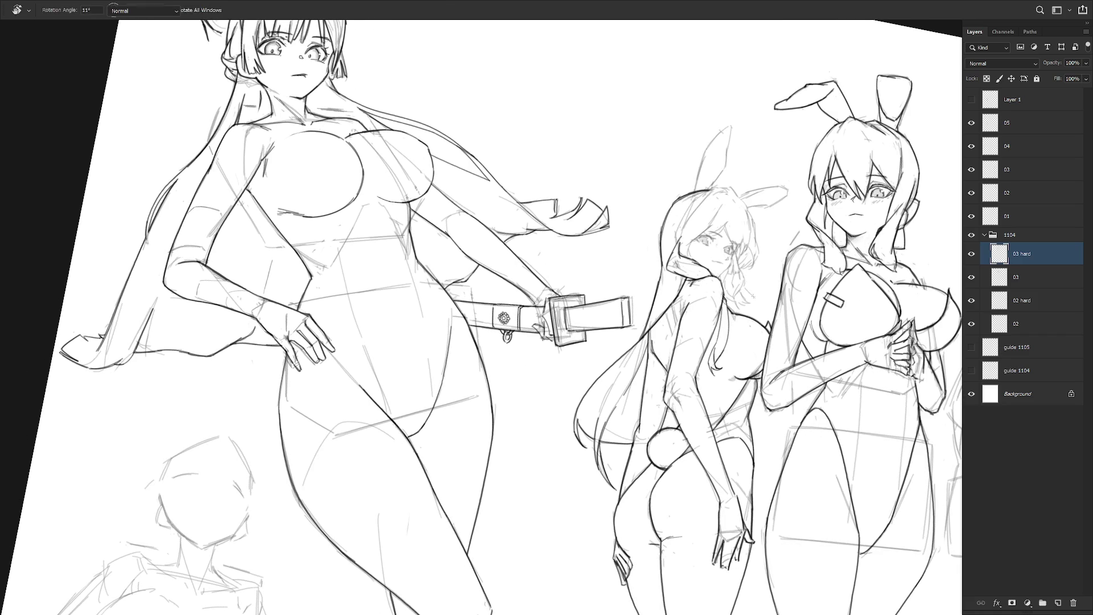
- Ink hair strokes beside the eye, a cheek line, and long hair strands with a slightly thicker brush
scroll(741, 276, "up", 5)
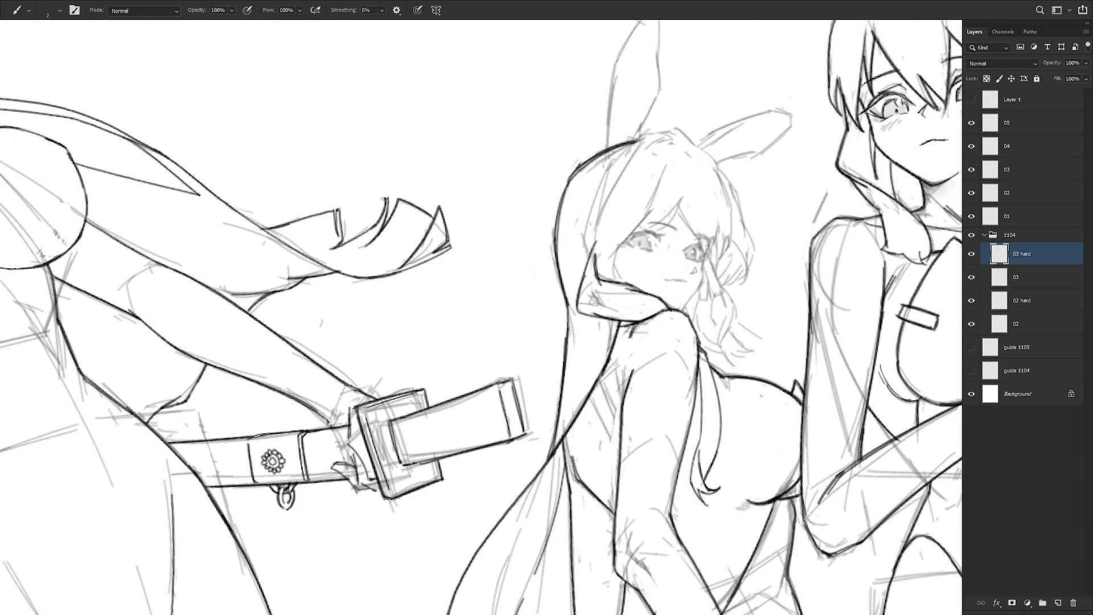
mouse_move(704, 269)
left_mouse_down()
mouse_move(709, 246)
mouse_move(682, 310)
left_mouse_up()
scroll(757, 329, "down", 5)
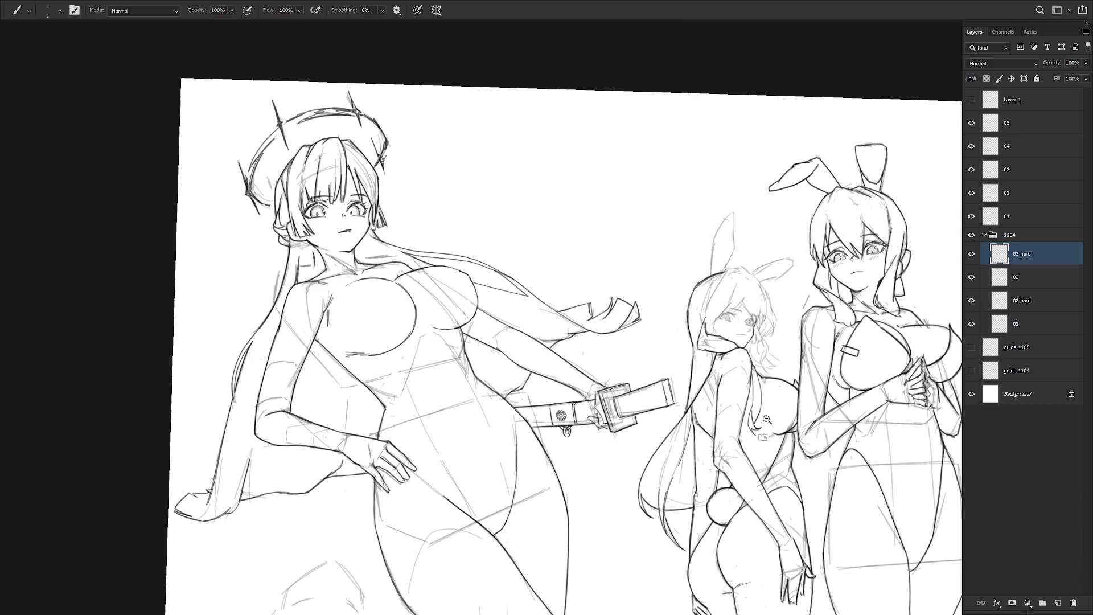
scroll(716, 287, "up", 4)
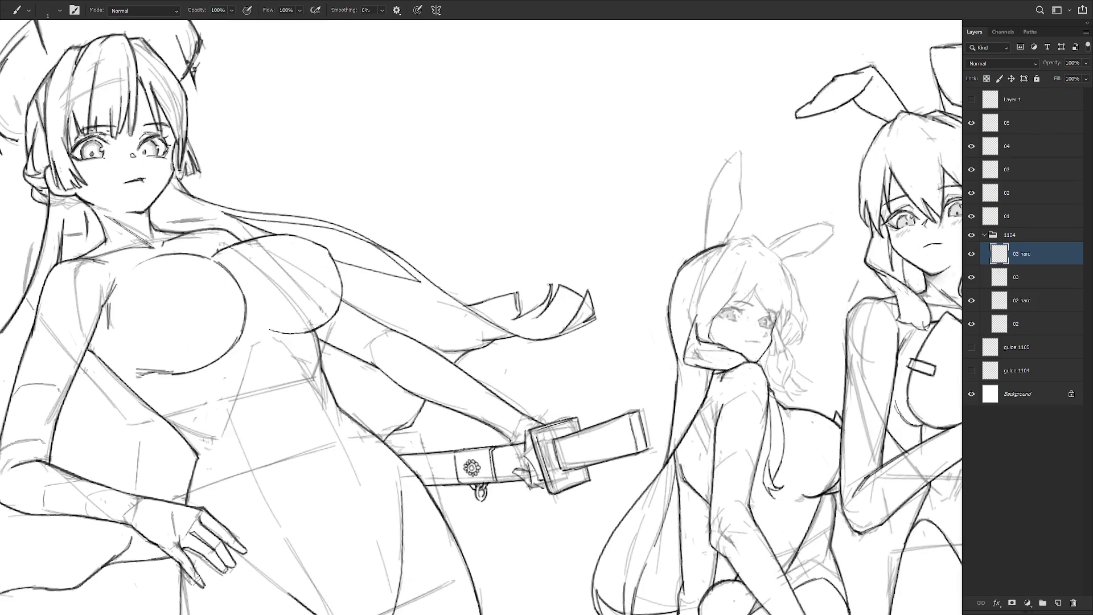
key("bracketright")
left_click_drag(716, 333, 710, 344)
left_click_drag(724, 249, 688, 344)
left_click_drag(745, 263, 733, 296)
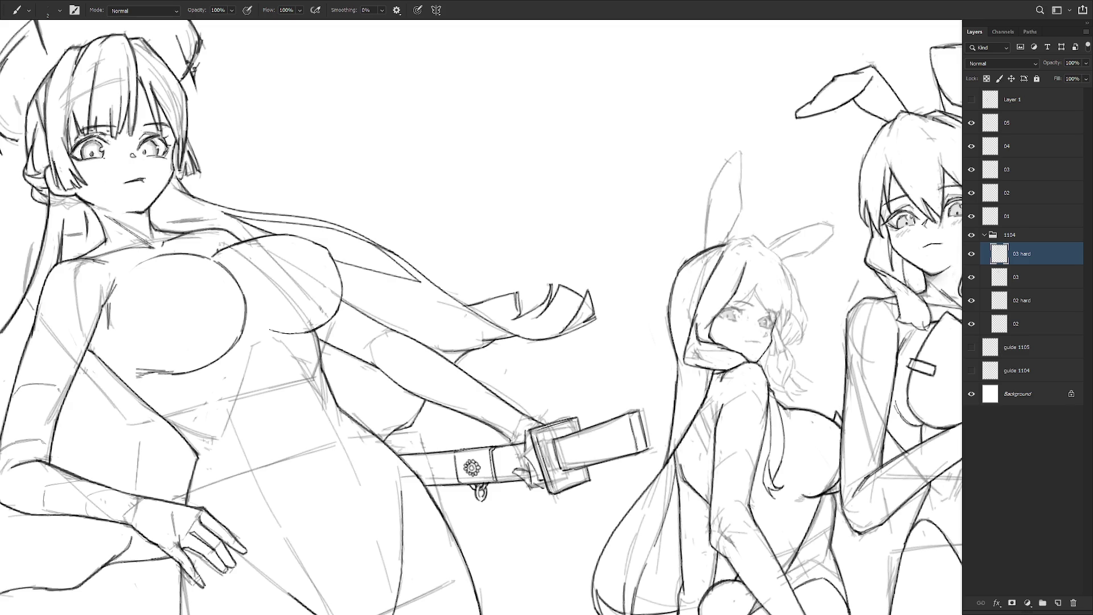
- Tilt the view about 12 degrees and ink the top-right head, right hair edge and lower hair tip
mouse_move(481, 319)
left_mouse_down()
mouse_move(512, 267)
mouse_move(481, 319)
left_mouse_up()
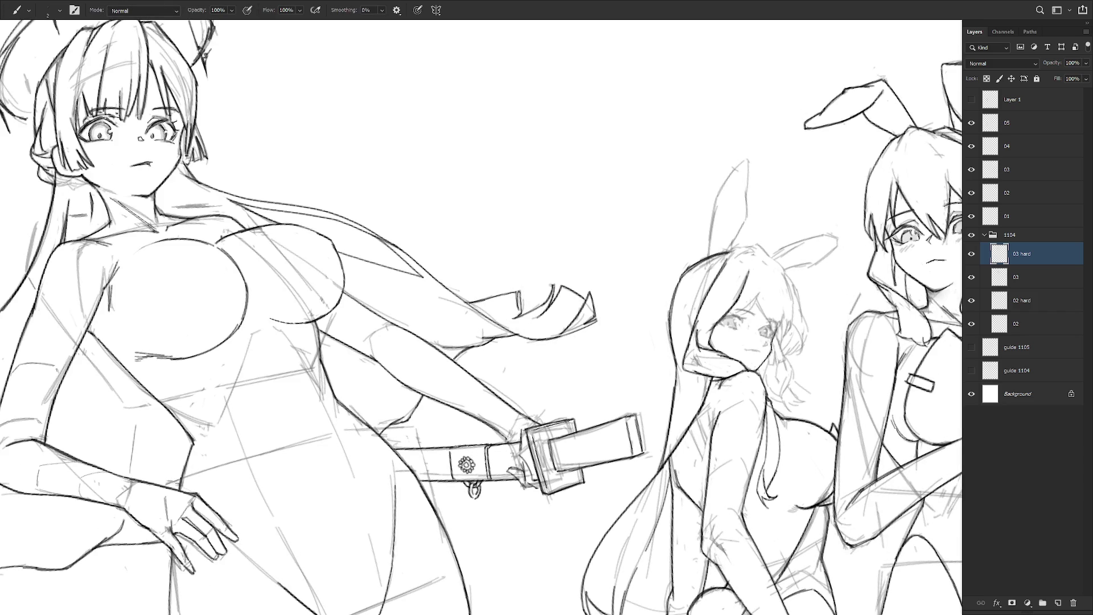
left_click_drag(823, 314, 729, 269)
mouse_move(666, 201)
left_mouse_down()
mouse_move(696, 232)
mouse_move(710, 283)
left_mouse_up()
mouse_move(713, 282)
left_mouse_down()
mouse_move(716, 304)
mouse_move(699, 317)
mouse_move(701, 294)
mouse_move(702, 311)
mouse_move(691, 308)
left_mouse_up()
key("ctrl+z")
key("ctrl+z")
key("ctrl+z")
left_click_drag(702, 291, 689, 308)
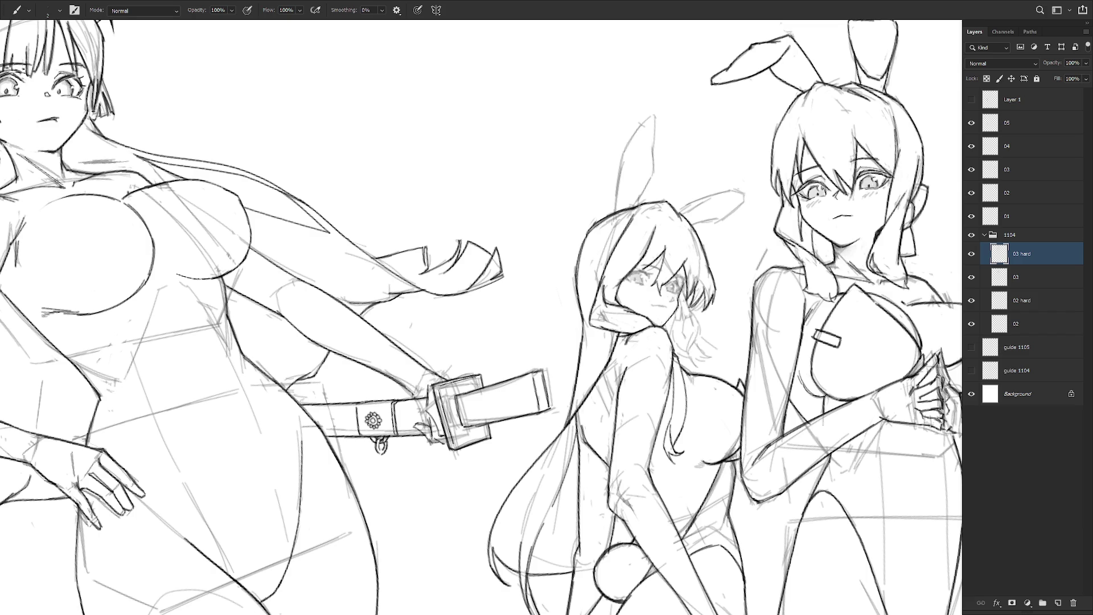
- Add faint hair marks by the ear and cheek, then ink the rabbit ear's left edge
left_click_drag(698, 246, 699, 279)
left_click_drag(686, 234, 681, 266)
mouse_move(654, 115)
left_mouse_down()
mouse_move(627, 142)
mouse_move(614, 212)
left_mouse_up()
- Ink the ear's right edge down to the head after several retries
left_click_drag(656, 114, 639, 200)
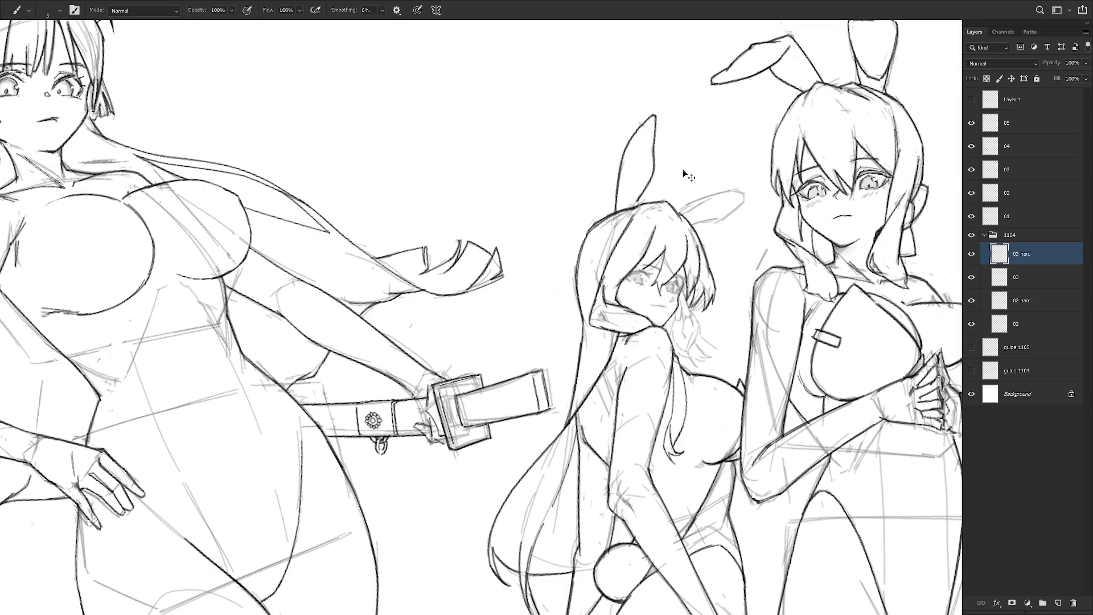
key("ctrl+z")
left_click_drag(658, 120, 650, 168)
key("ctrl+z")
left_click_drag(658, 120, 650, 174)
key("ctrl+z")
left_click_drag(658, 117, 634, 203)
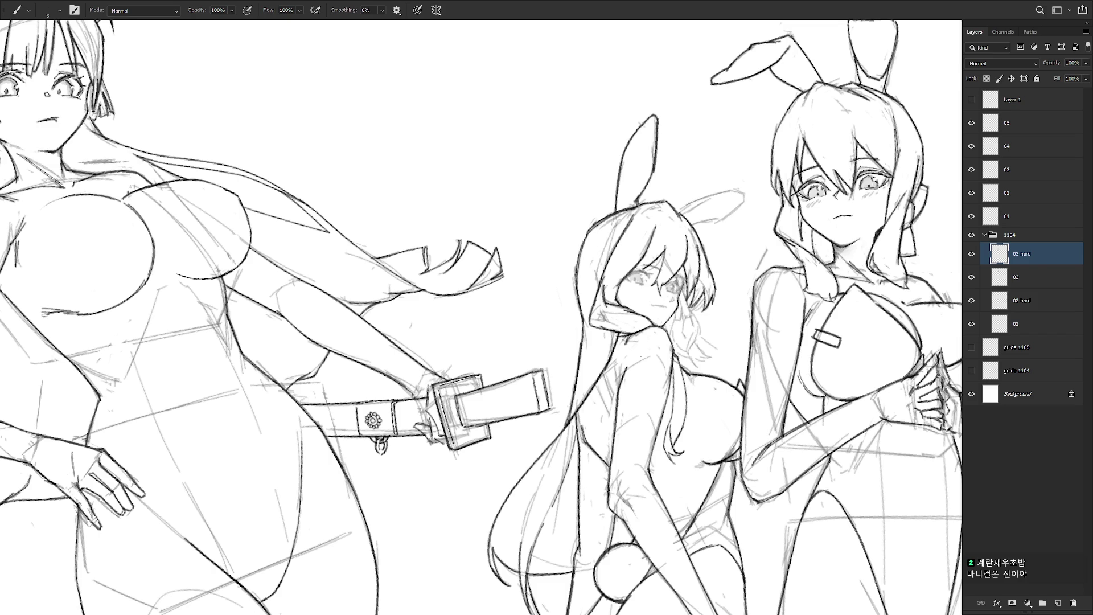
mouse_move(734, 404)
left_mouse_down()
mouse_move(694, 406)
mouse_move(604, 241)
left_mouse_up()
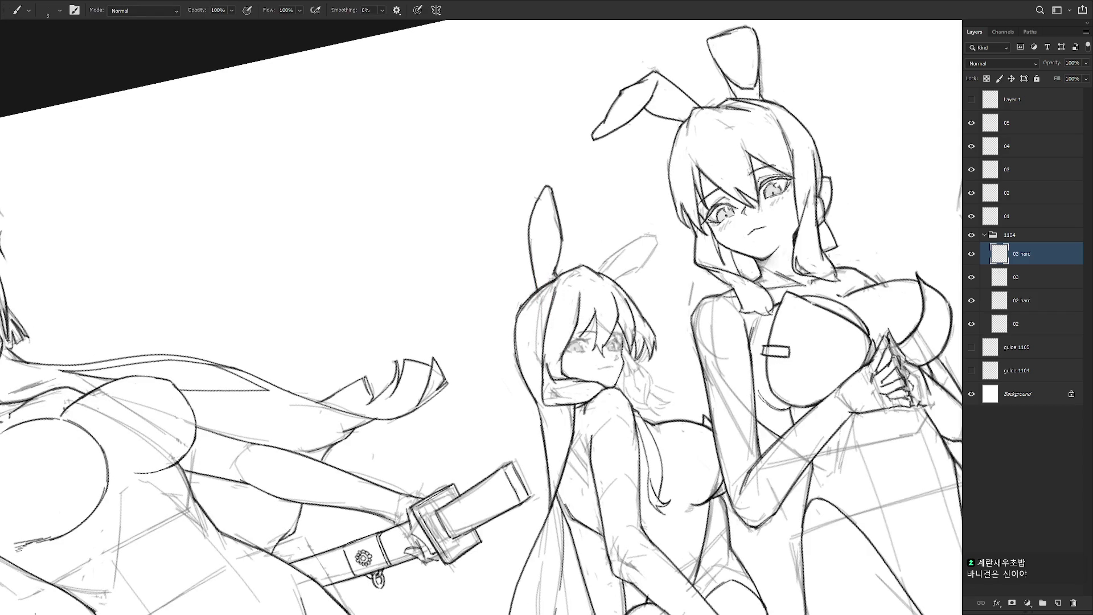
- Line the inner edge of the back rabbit ear, retrying until it reads darker
mouse_move(609, 258)
left_mouse_down()
mouse_move(599, 275)
mouse_move(658, 232)
mouse_move(628, 274)
left_mouse_up()
key("ctrl+z")
key("ctrl+z")
key("ctrl+z")
mouse_move(658, 241)
left_mouse_down()
mouse_move(623, 275)
mouse_move(616, 301)
mouse_move(621, 275)
mouse_move(605, 276)
left_mouse_up()
key("ctrl+z")
key("ctrl+z")
left_click_drag(647, 244, 619, 261)
key("ctrl+z")
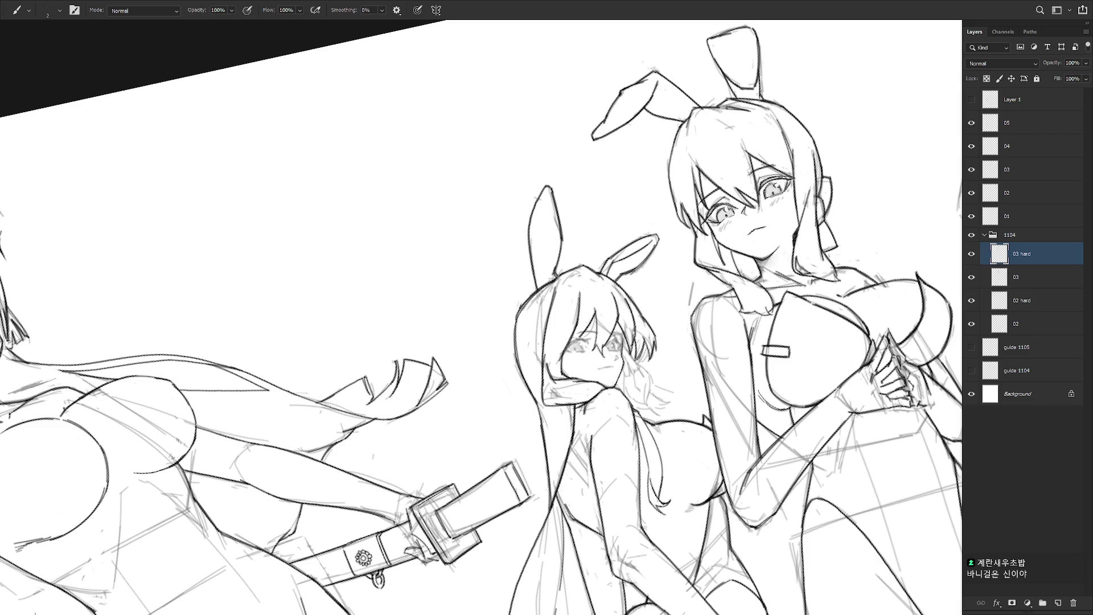
- Draw and darken a line inside the front rabbit ear, then rotate the view upright
left_click_drag(546, 193, 540, 257)
key("ctrl+z")
left_click_drag(545, 197, 538, 284)
key("e")
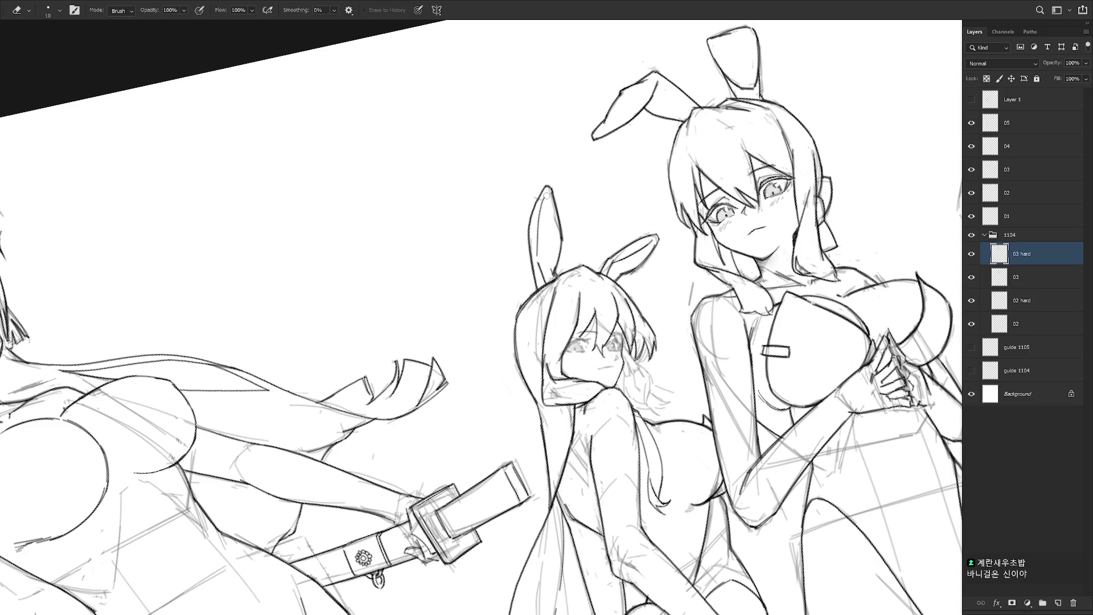
key("b")
left_click_drag(538, 209, 537, 259)
left_click_drag(512, 398, 490, 318)
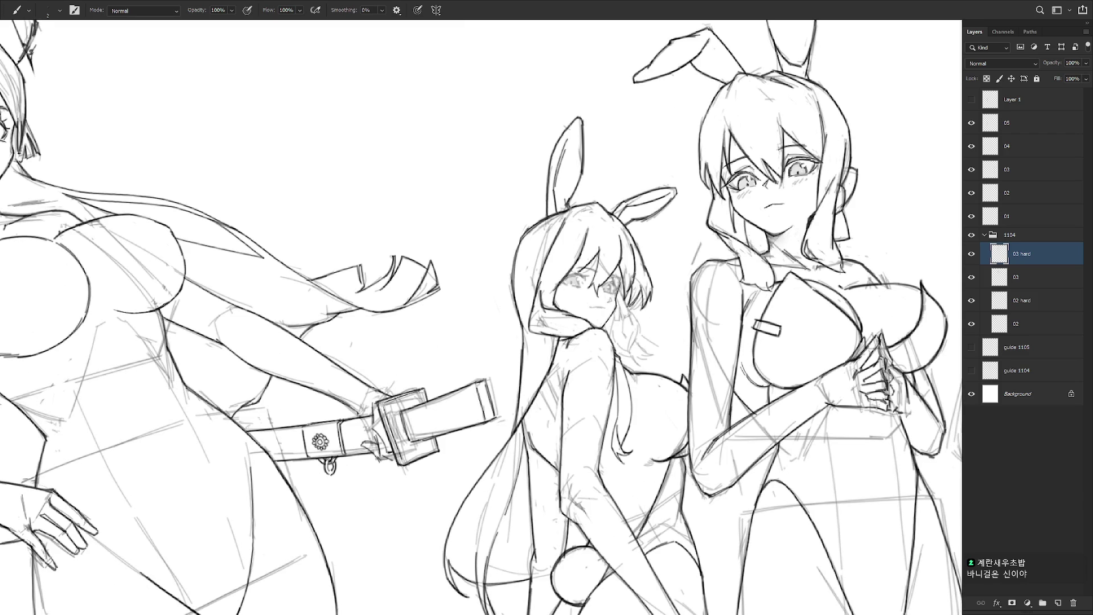
- Ink the hair strands beside and below the cheek, including the strand tip
mouse_move(625, 302)
left_mouse_down()
mouse_move(618, 321)
mouse_move(626, 313)
left_mouse_up()
left_click_drag(629, 318, 629, 364)
key("ctrl+z")
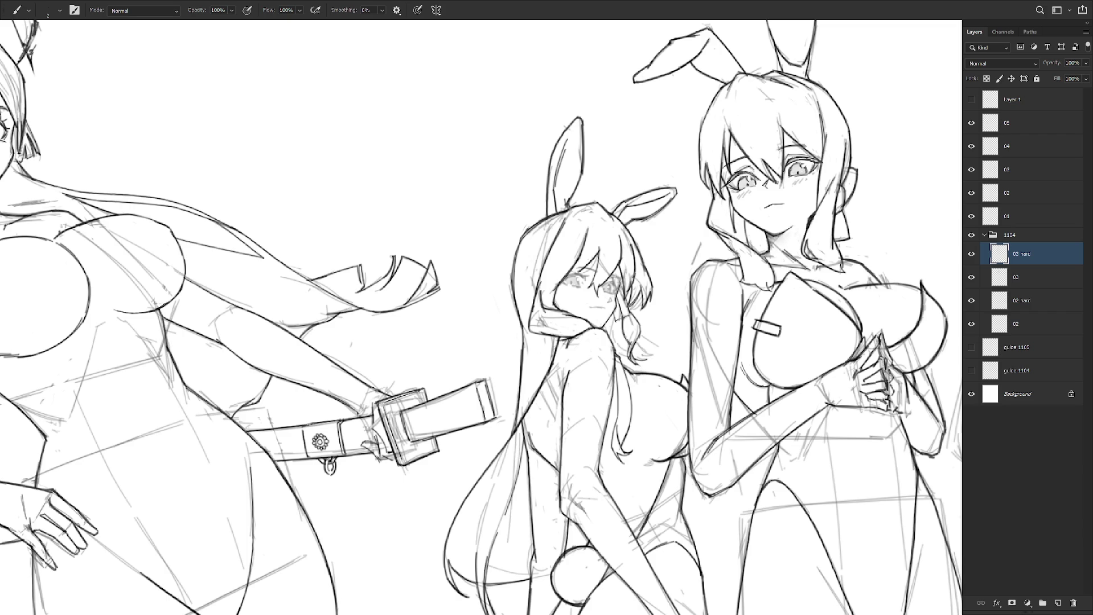
mouse_move(644, 353)
left_mouse_down()
mouse_move(655, 358)
mouse_move(647, 351)
mouse_move(657, 347)
mouse_move(609, 332)
mouse_move(623, 348)
left_mouse_up()
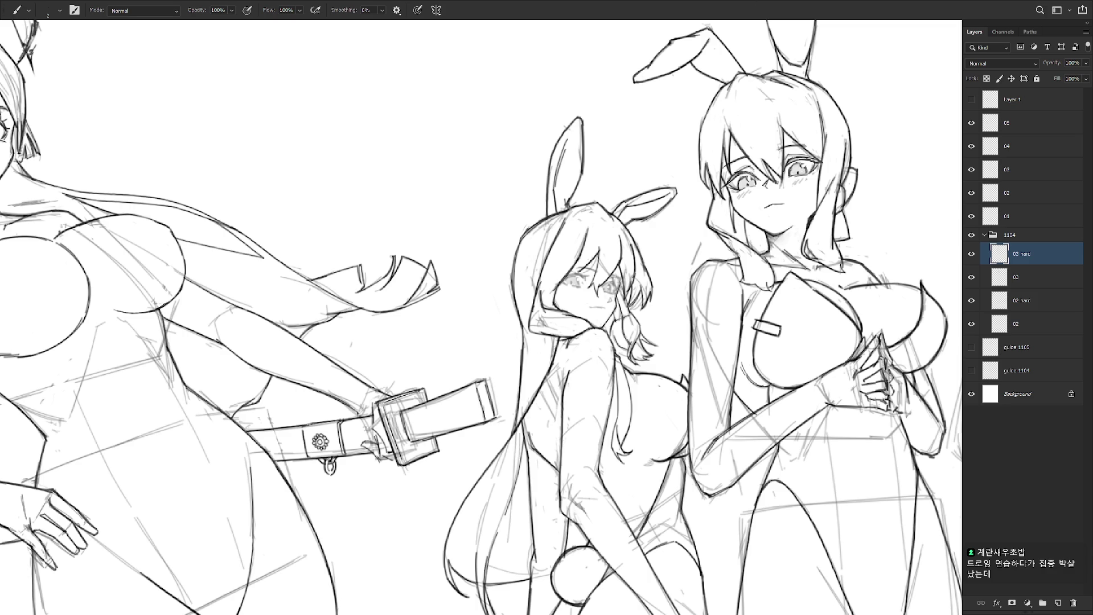
left_click_drag(705, 371, 729, 383)
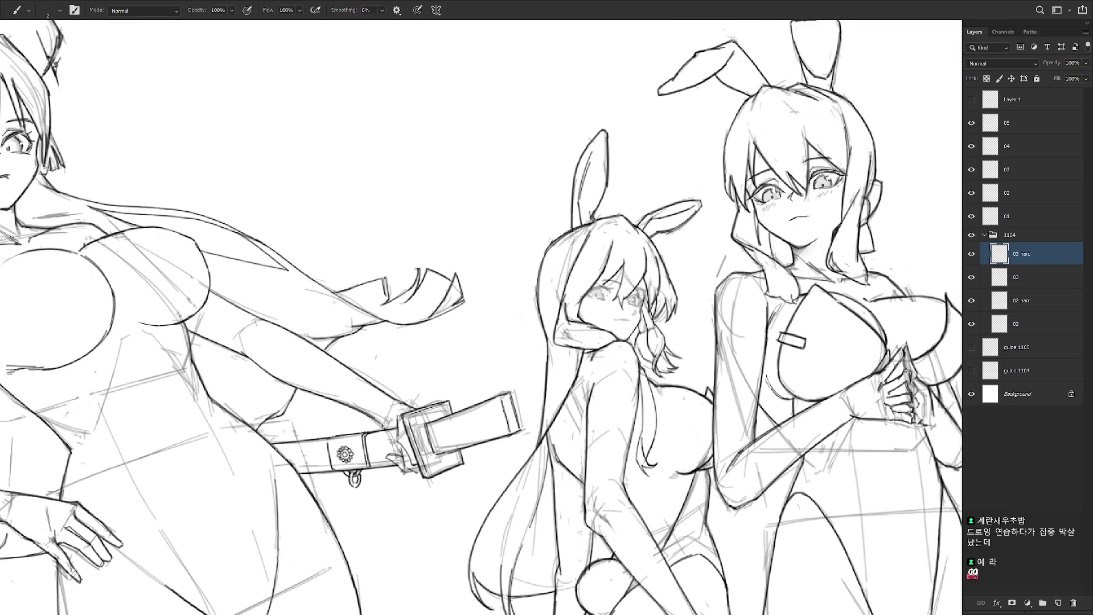
- Ink short strokes beside and near the middle girl's right eye
scroll(683, 285, "down", 1)
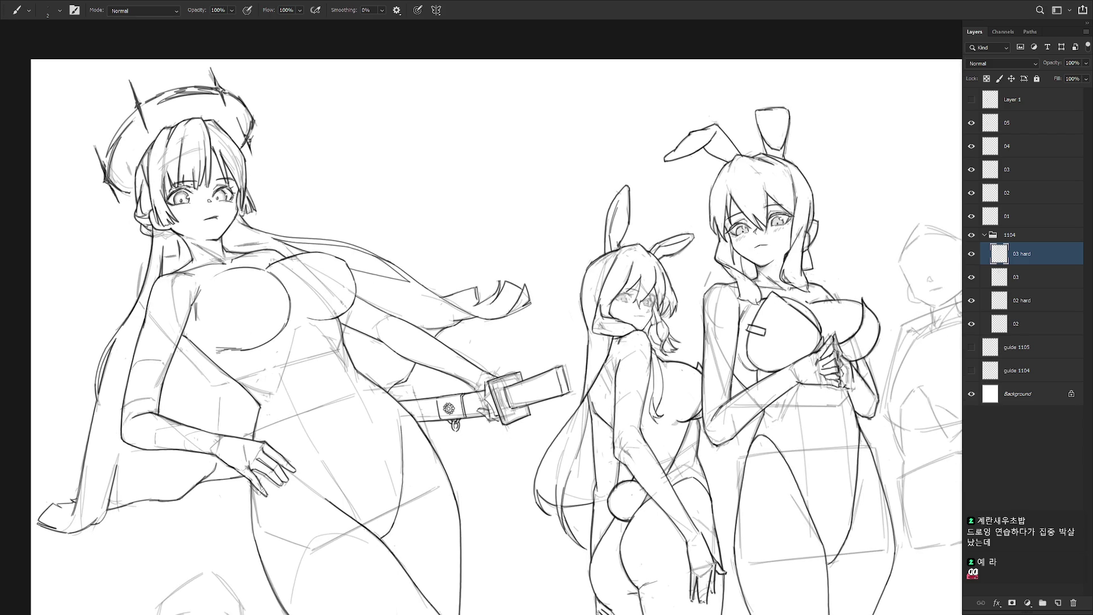
mouse_move(626, 398)
left_mouse_down()
mouse_move(615, 433)
mouse_move(558, 466)
left_mouse_up()
scroll(569, 284, "up", 3)
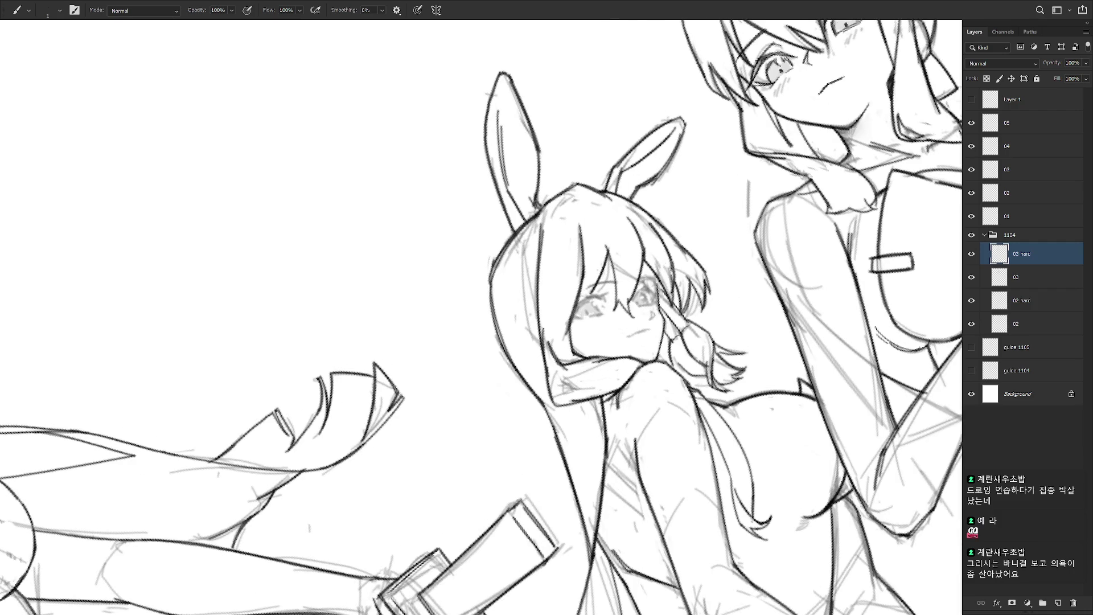
left_click_drag(639, 292, 639, 306)
key("ctrl+z")
key("ctrl+z")
key("ctrl+z")
mouse_move(641, 313)
left_mouse_down()
mouse_move(633, 321)
mouse_move(633, 302)
left_mouse_up()
left_click_drag(626, 341, 592, 433)
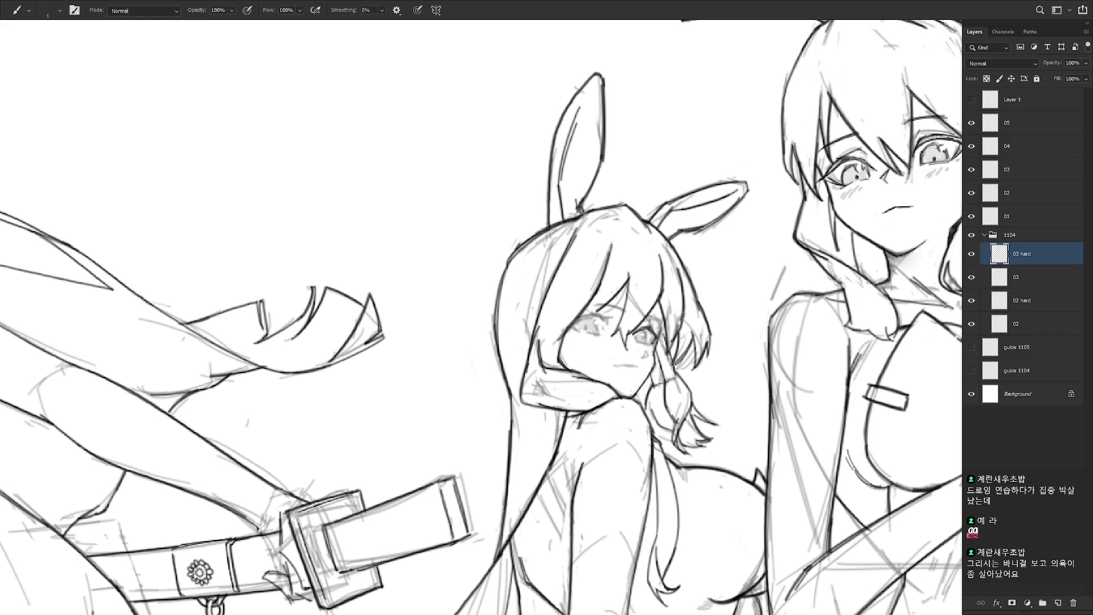
left_click_drag(648, 334, 641, 347)
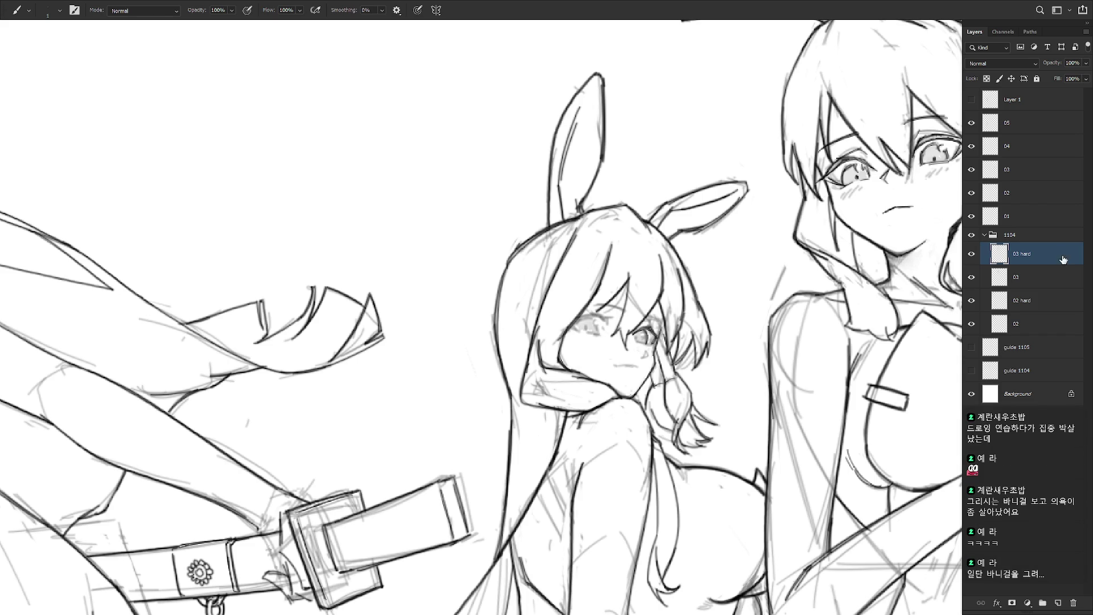
- Draw a curved lid closing the left eye and a brow line above it
left_click_drag(484, 342, 456, 296)
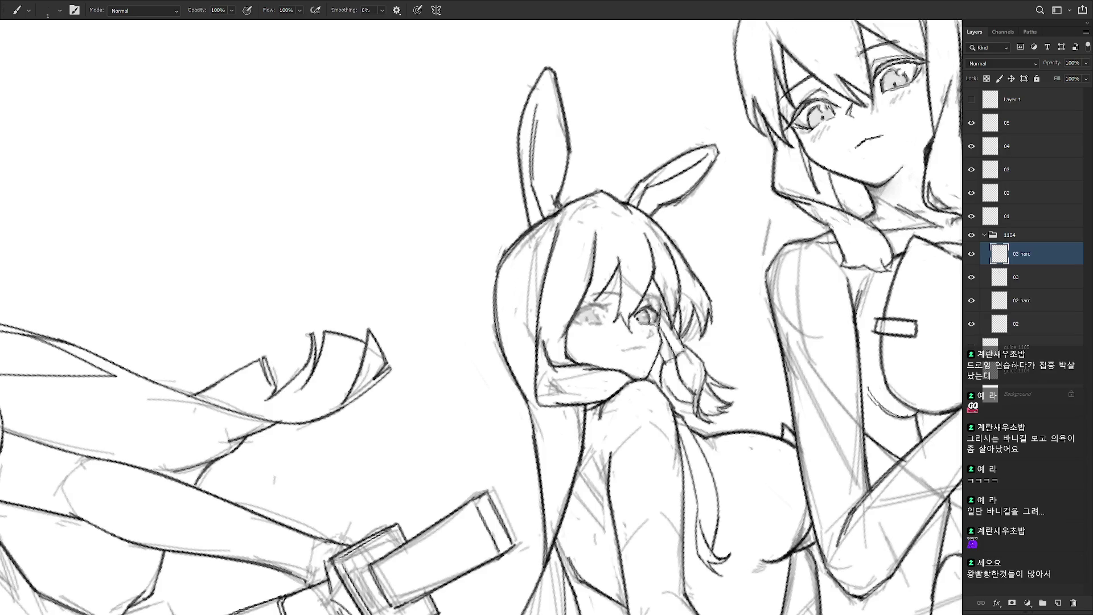
left_click_drag(484, 342, 513, 364)
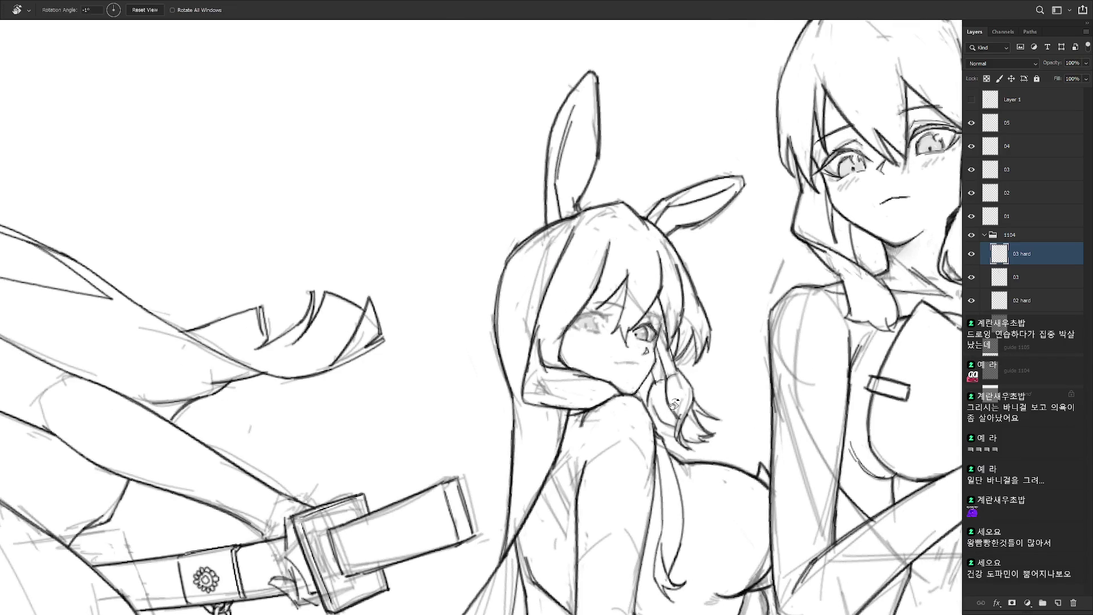
left_click_drag(633, 292, 615, 242)
left_click_drag(635, 340, 626, 376)
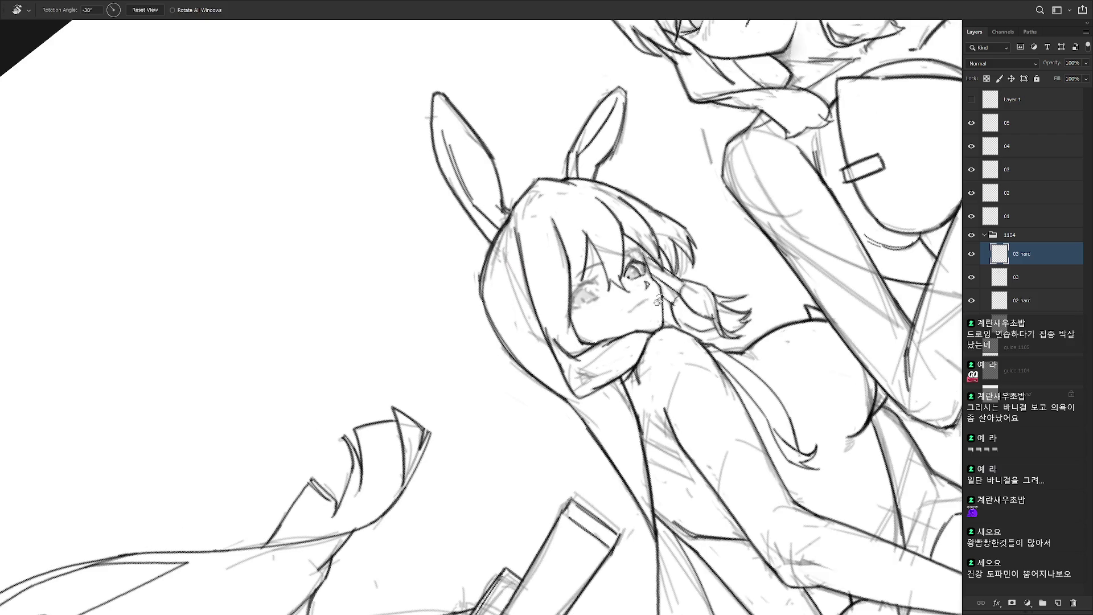
left_click_drag(581, 286, 598, 288)
key("ctrl+z")
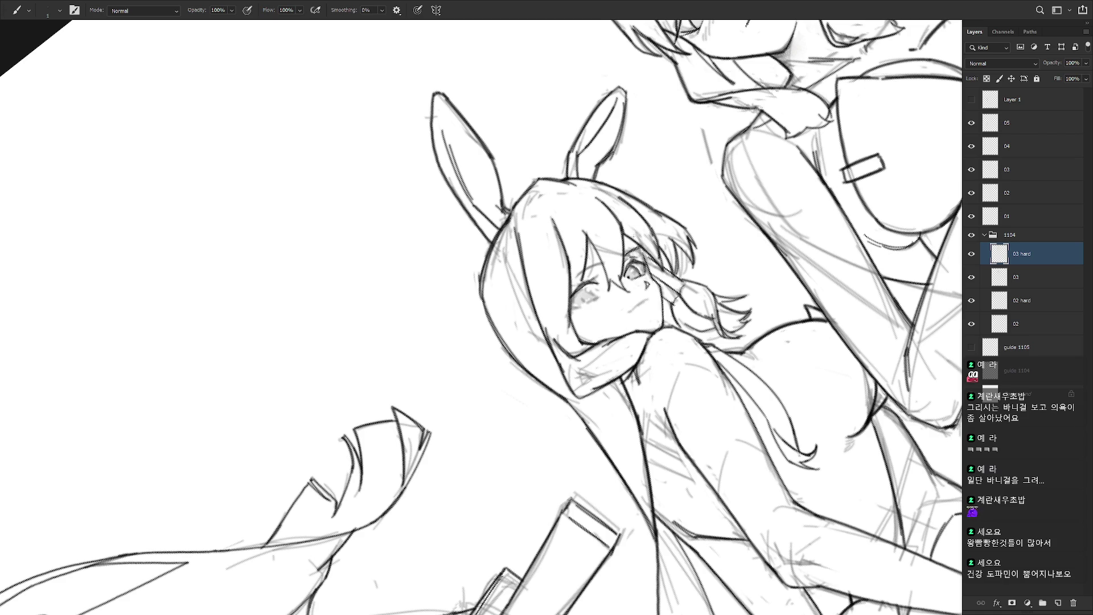
mouse_move(576, 276)
left_mouse_down()
mouse_move(610, 261)
mouse_move(649, 318)
left_mouse_up()
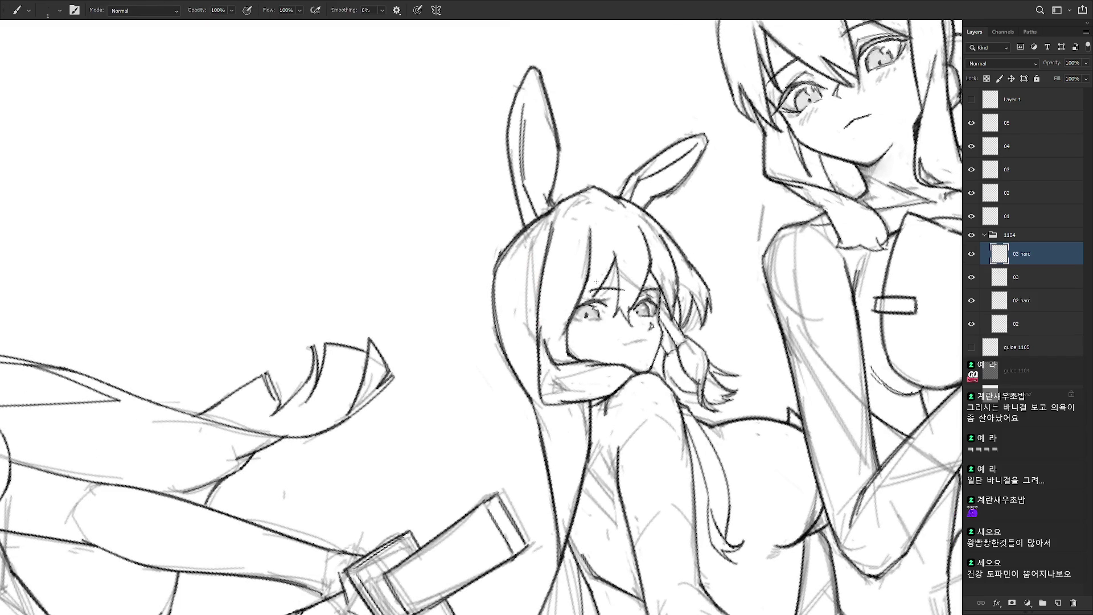
- Add a short line beside the smaller girl's left eye, then switch to the eraser and zoom out
left_click_drag(626, 257, 597, 427)
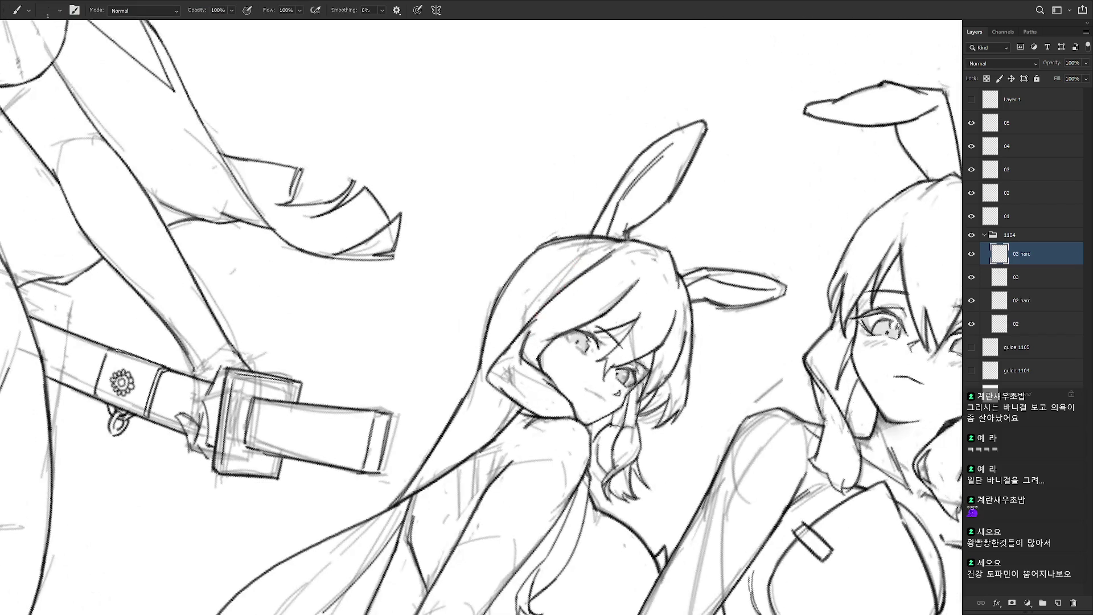
left_click_drag(565, 334, 571, 342)
left_click_drag(603, 426, 719, 293)
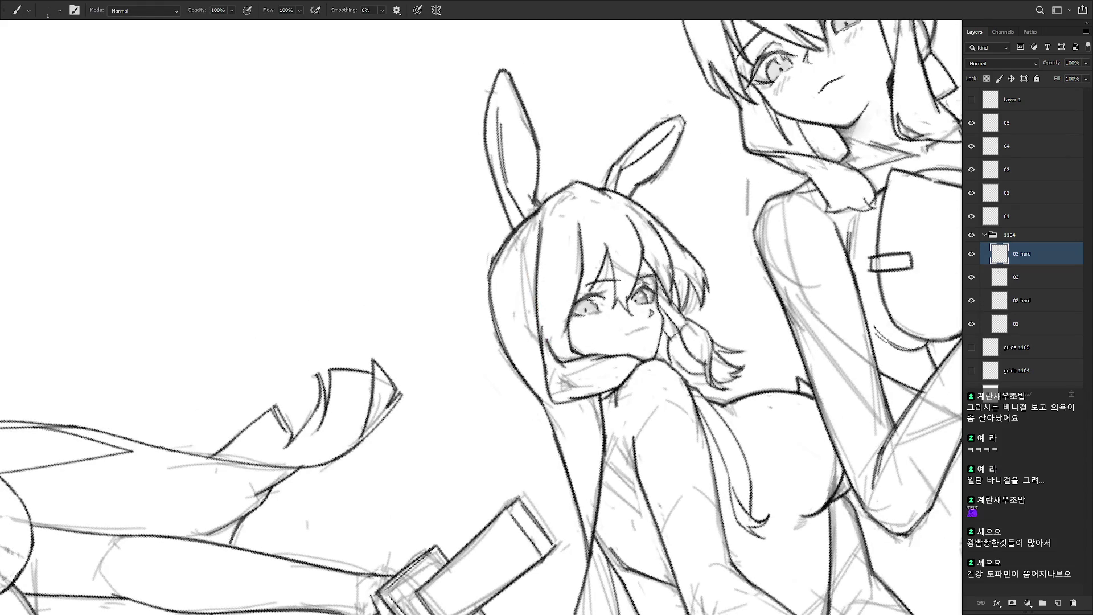
key("e")
scroll(700, 411, "down", 3)
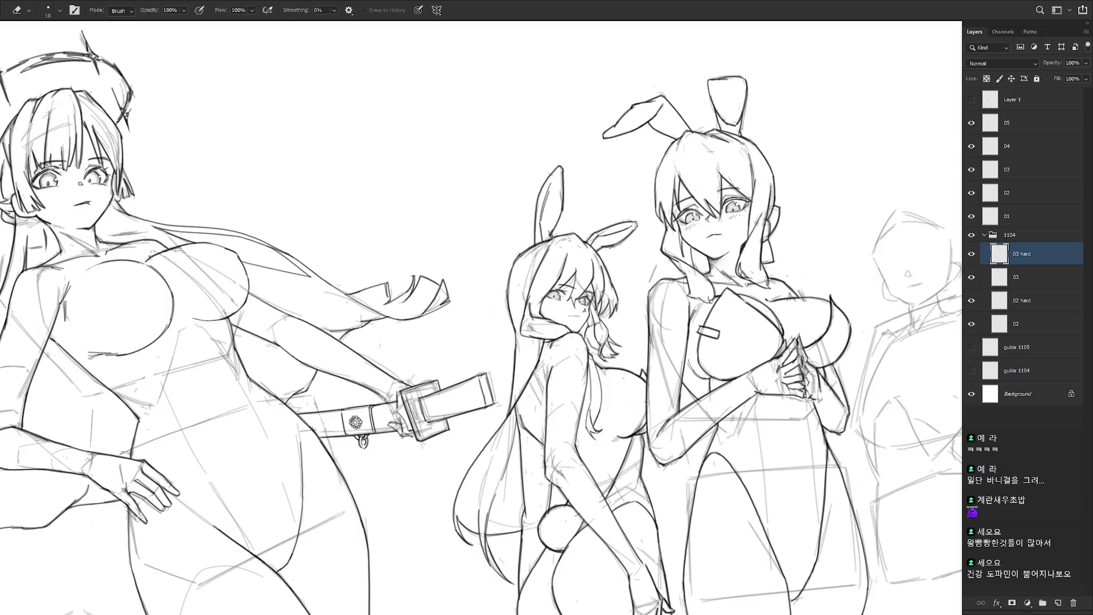
- Reselect the Brush and zoom out to see every bunny-suit figure on the page
scroll(700, 411, "down", 3)
key("b")
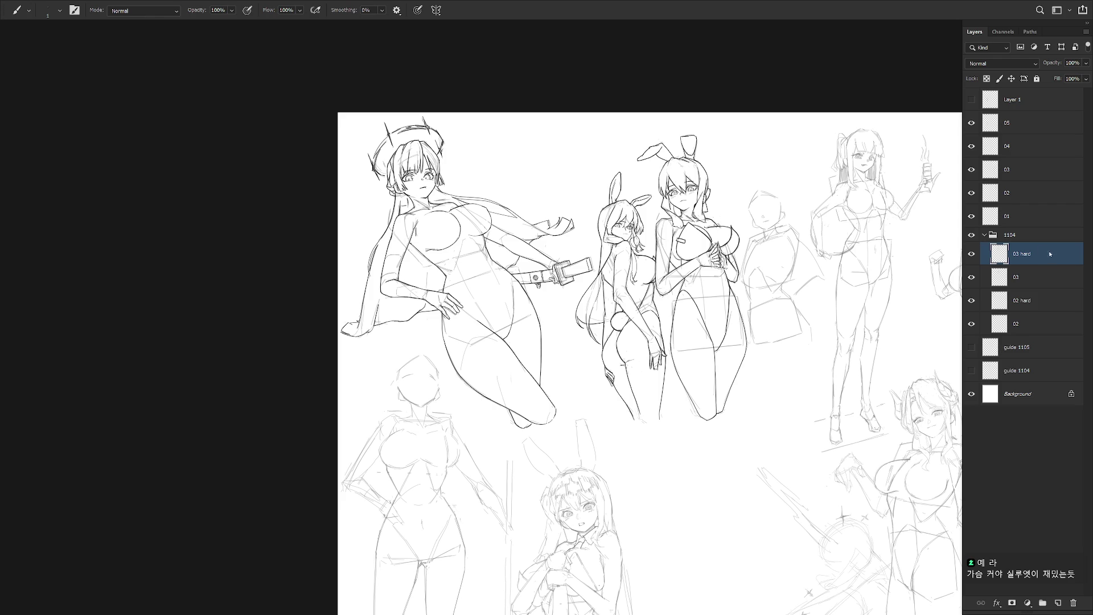
scroll(723, 330, "up", 3)
- Check the inks by toggling layer 03, then firm up the smaller girl's mouth line
left_click_drag(648, 454, 665, 483)
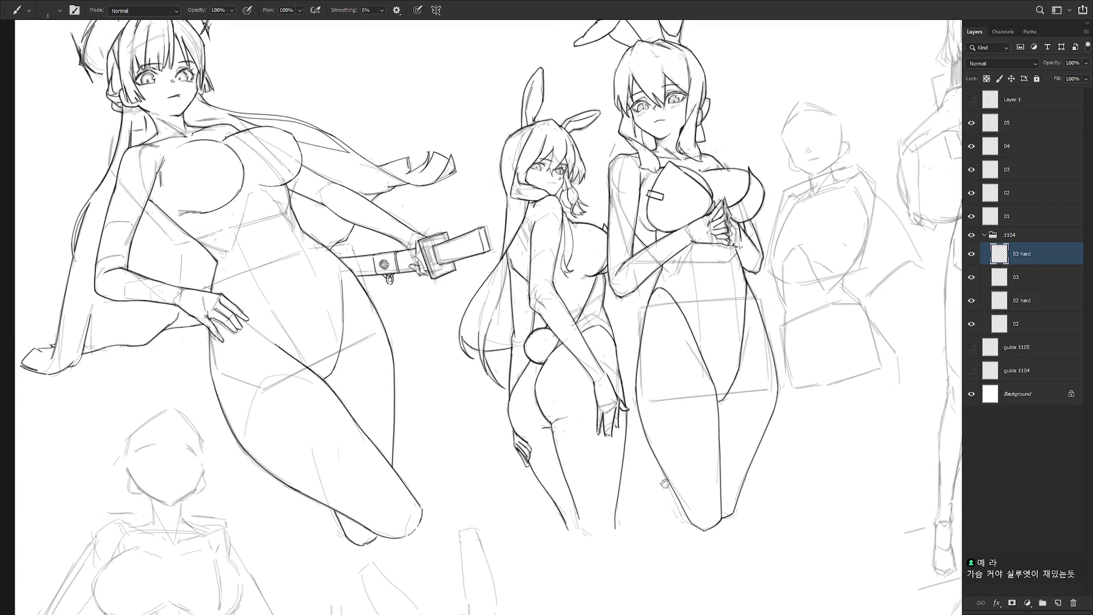
left_click(971, 278)
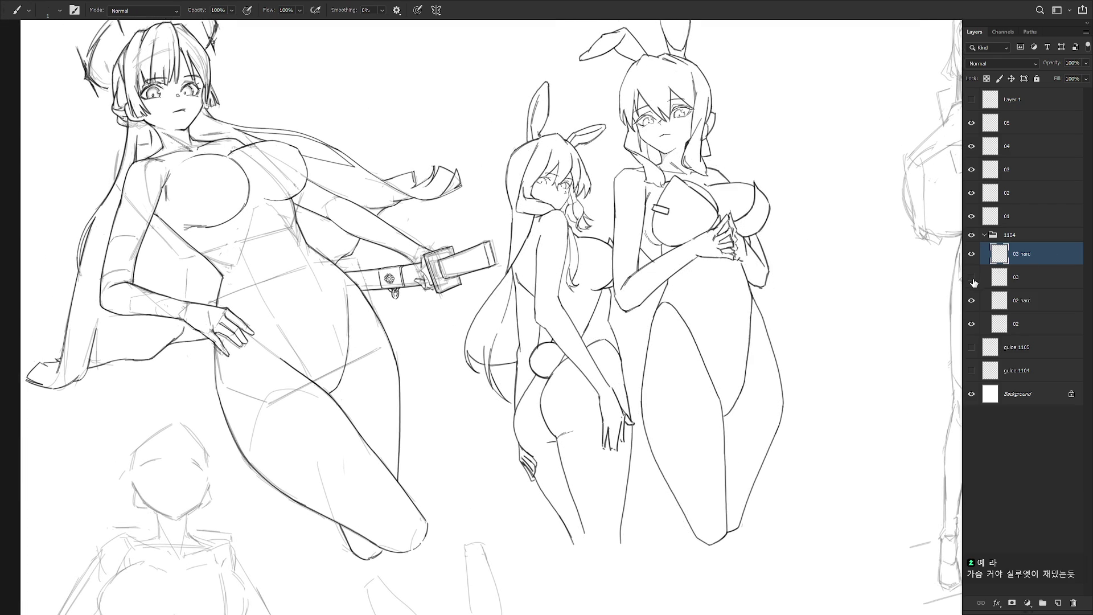
left_click(972, 278)
scroll(540, 150, "down", 2)
scroll(539, 149, "up", 5)
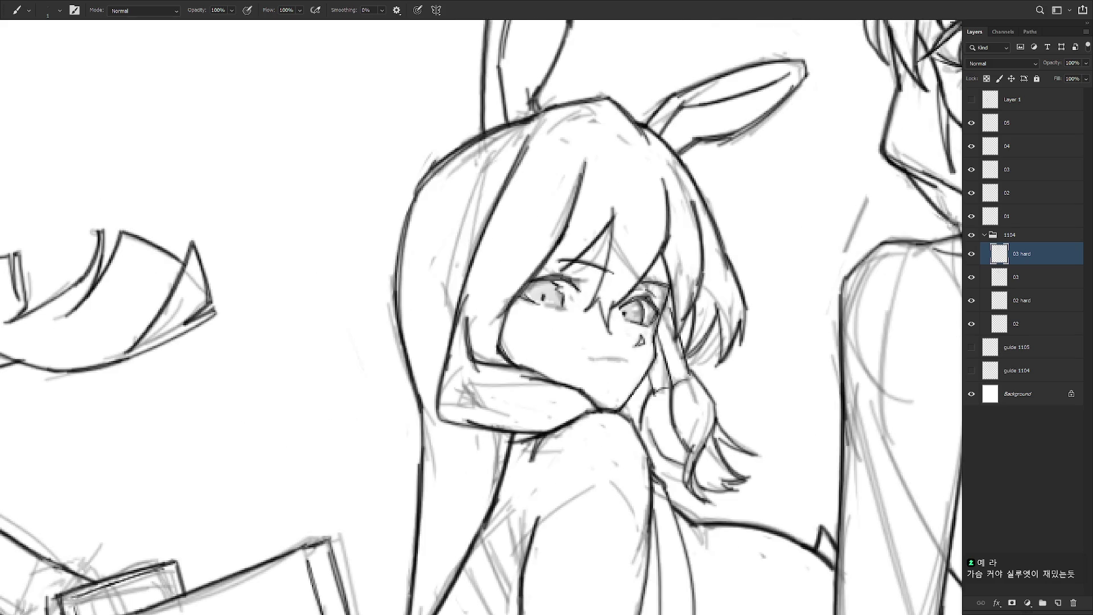
scroll(541, 296, "down", 2)
scroll(541, 296, "up", 2)
left_click_drag(598, 345, 635, 337)
- Compare the '03 hard' and '03' layers, then add darker hatching on the torso
scroll(666, 259, "down", 6)
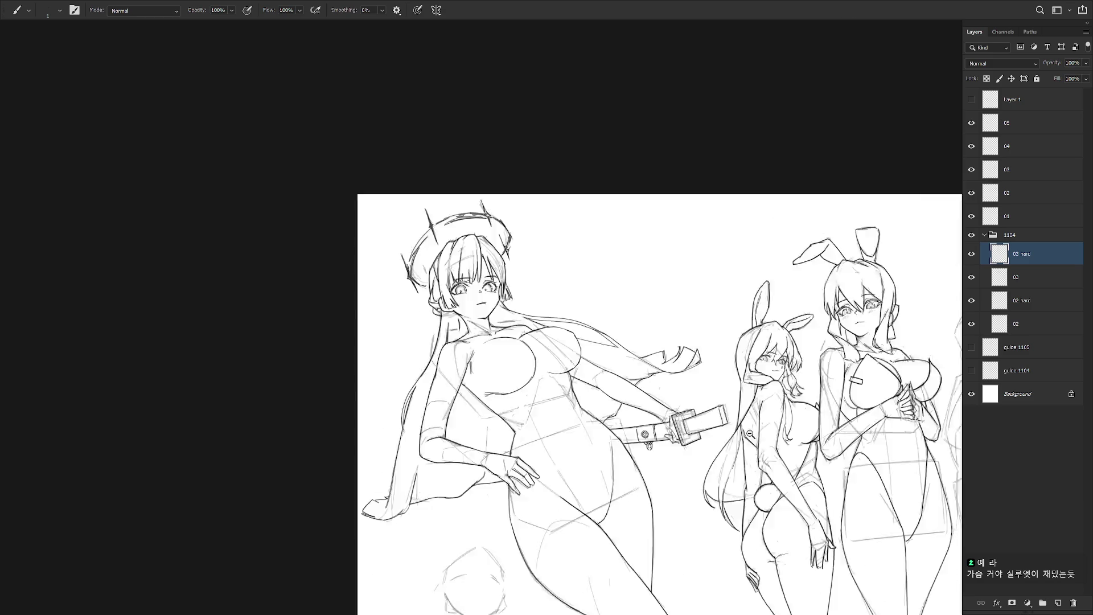
left_click(971, 254)
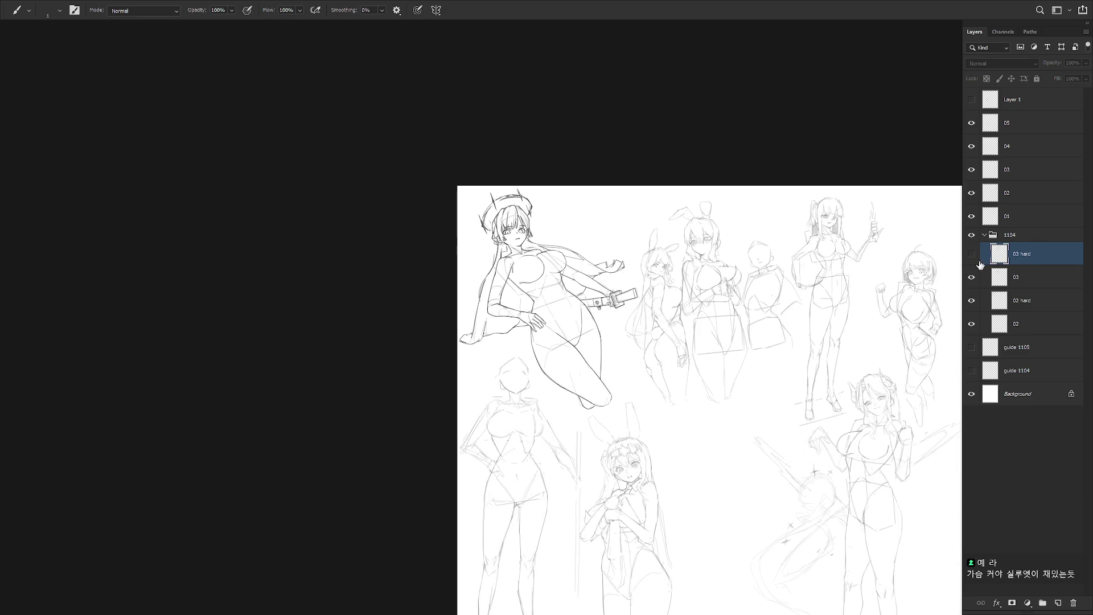
left_click(971, 255)
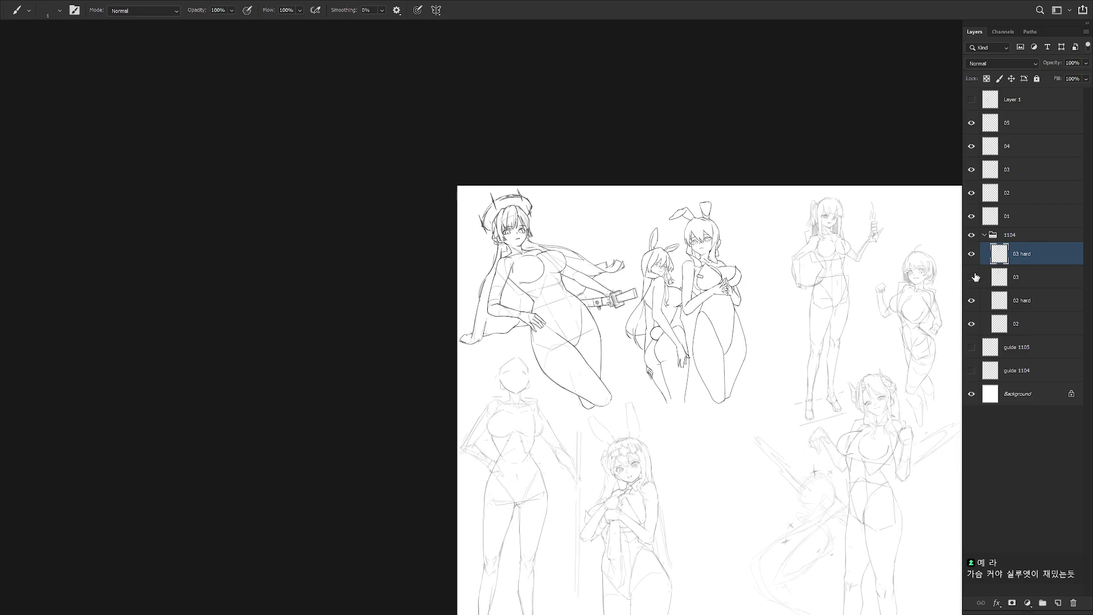
left_click(972, 277)
left_click(972, 277)
scroll(686, 265, "up", 5)
mouse_move(696, 325)
left_mouse_down()
mouse_move(699, 348)
mouse_move(691, 335)
mouse_move(682, 365)
left_mouse_up()
key("ctrl+z")
- Fit the page on screen and extend the under-breast curve with a short stroke
scroll(650, 201, "down", 3)
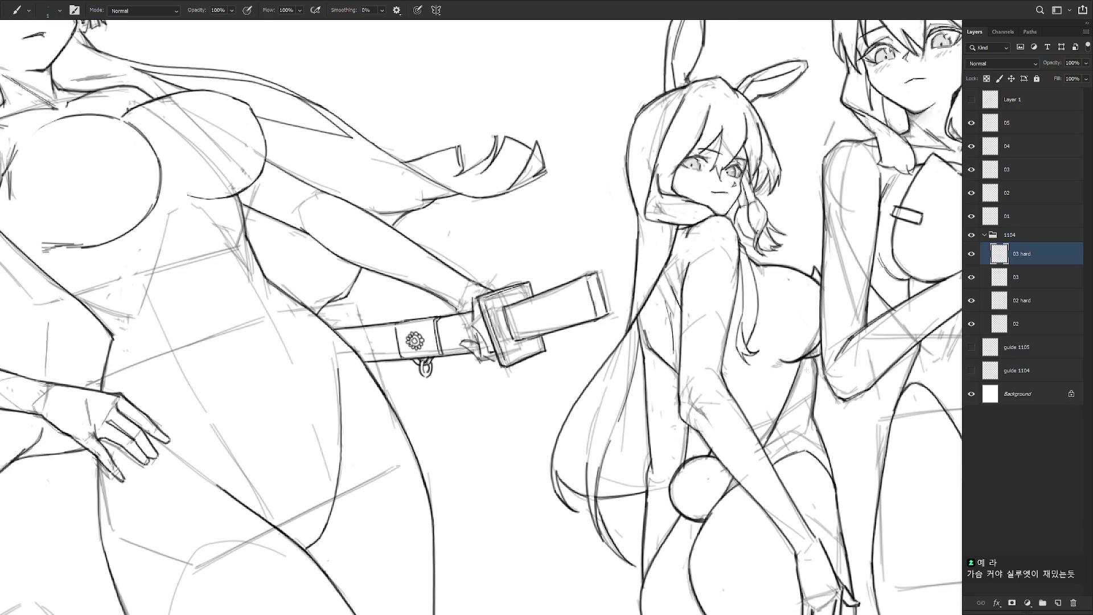
scroll(826, 412, "down", 10)
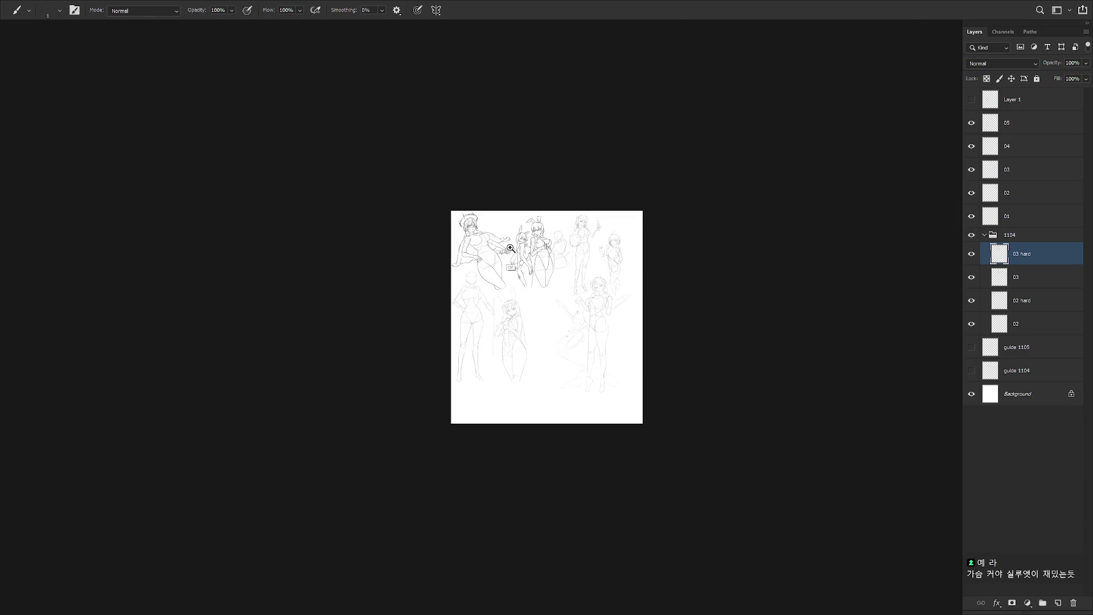
scroll(510, 264, "up", 8)
scroll(586, 303, "up", 3)
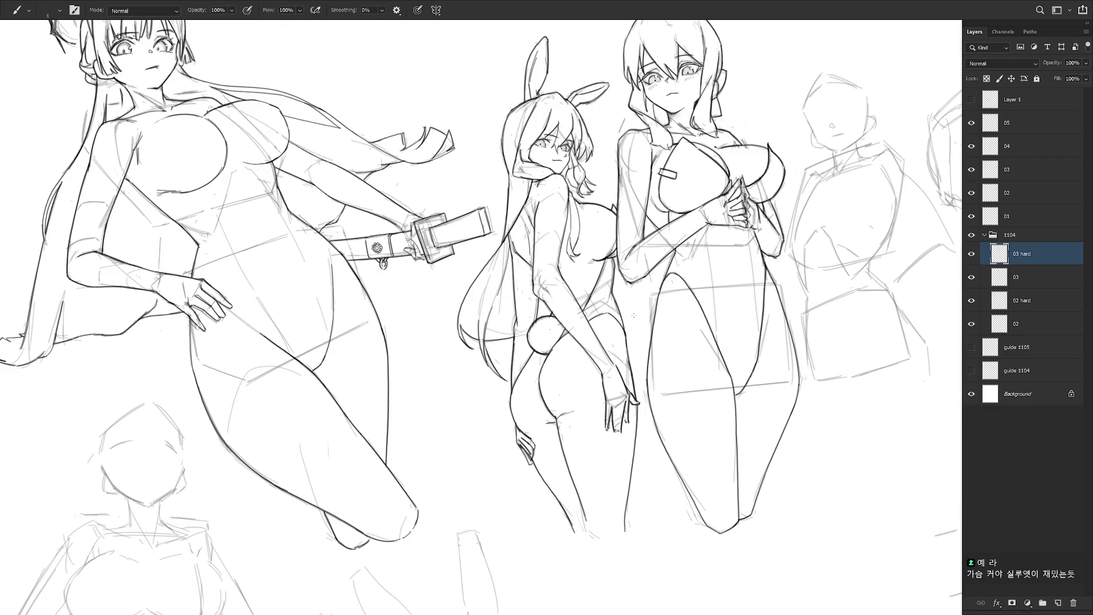
key("ctrl+0")
scroll(634, 315, "up", 2)
scroll(575, 302, "down", 2)
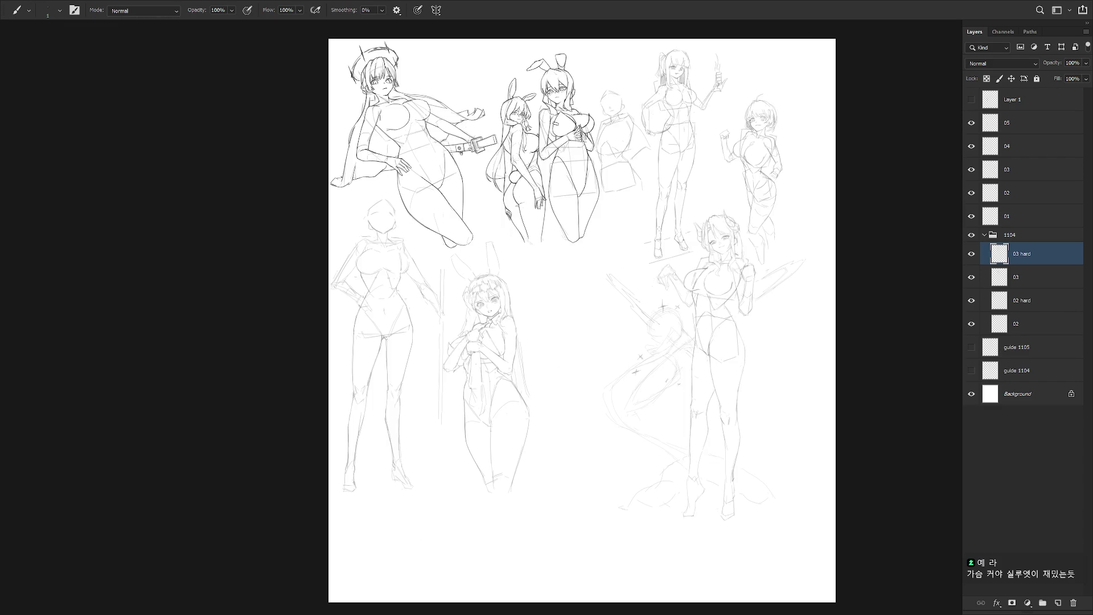
scroll(622, 281, "up", 4)
scroll(558, 266, "up", 8)
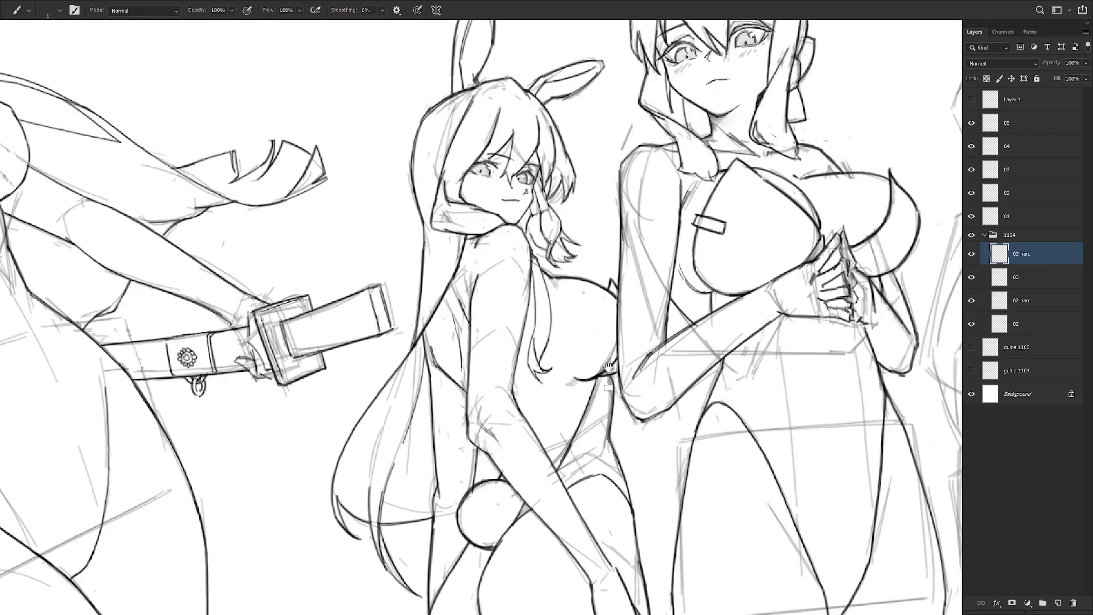
left_click_drag(535, 380, 550, 389)
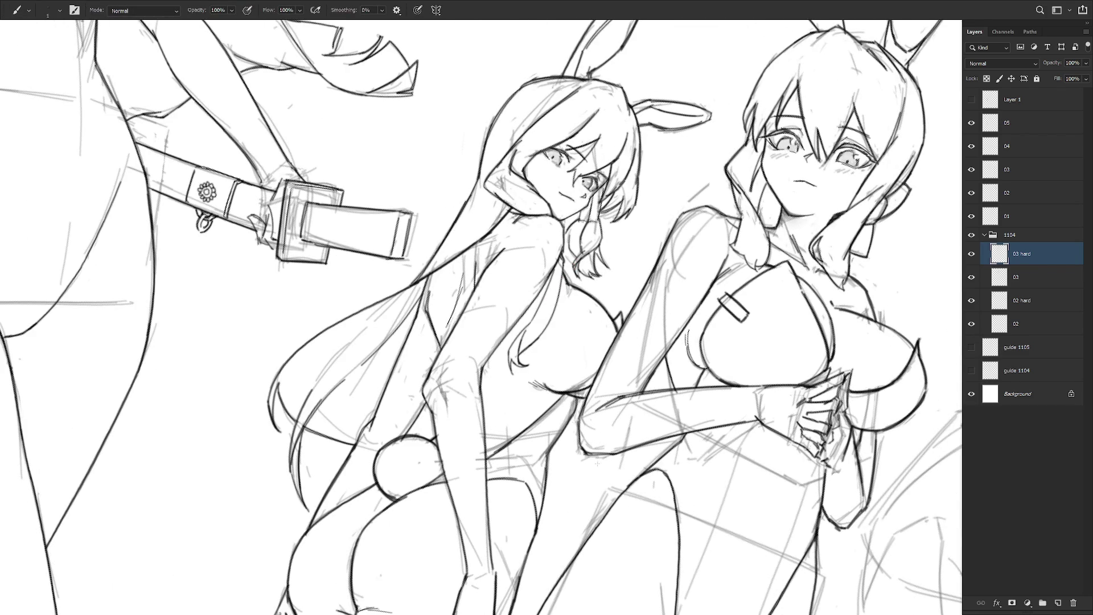
- Rotate the figures upright, recentre the page, and make layer 02 active
left_click_drag(597, 464, 650, 398)
scroll(715, 456, "down", 5)
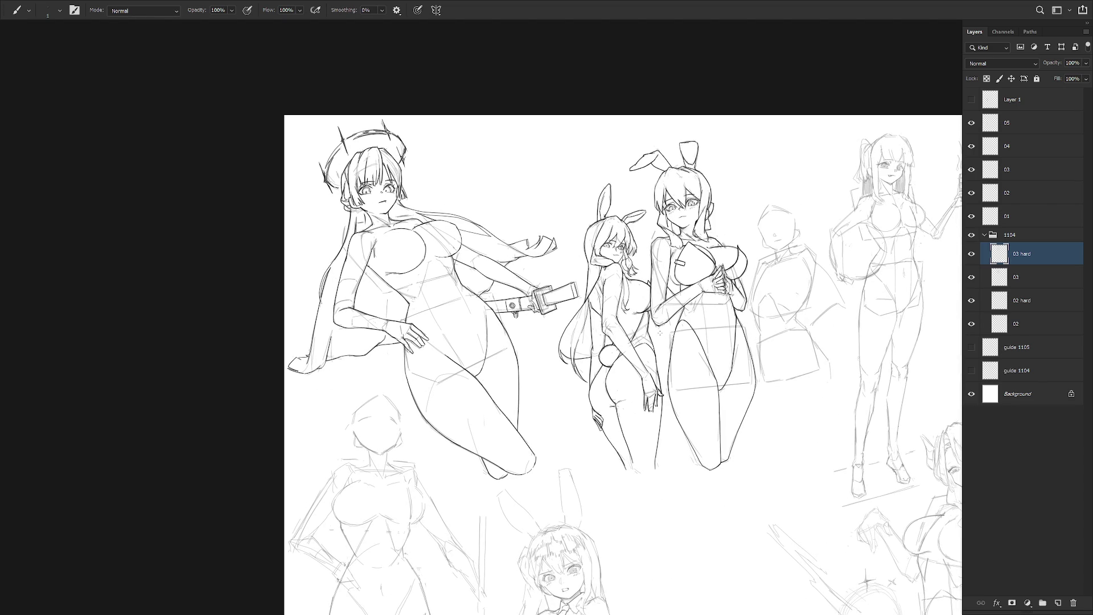
left_click_drag(659, 333, 609, 343)
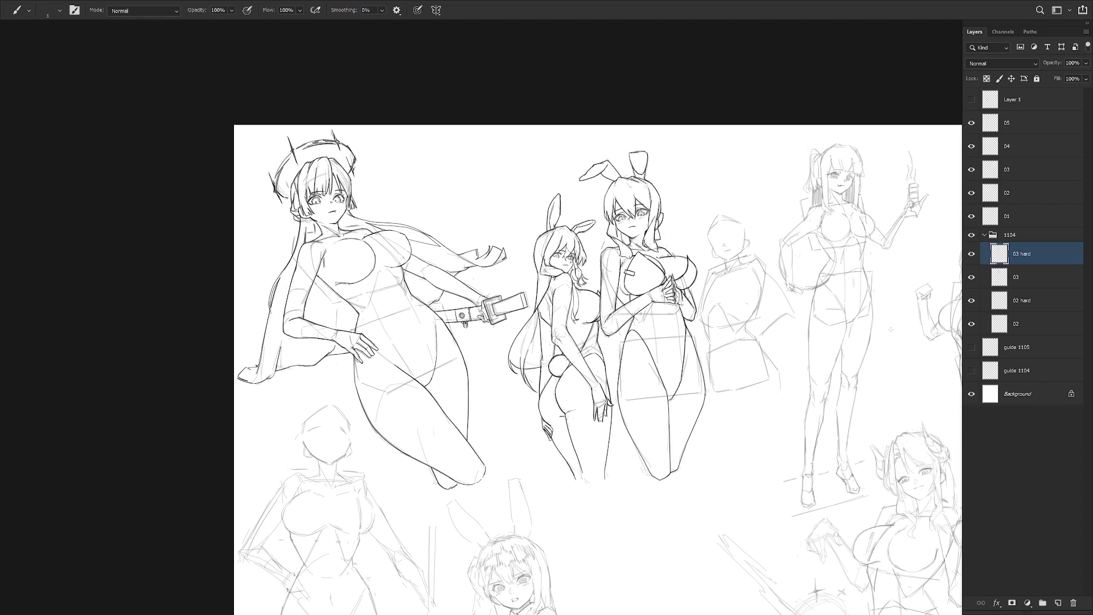
left_click(1043, 324)
- Return to layer 03 and pick a hard round brush at size 2
left_click(1046, 283)
left_click_drag(752, 266, 692, 311)
right_click(695, 311)
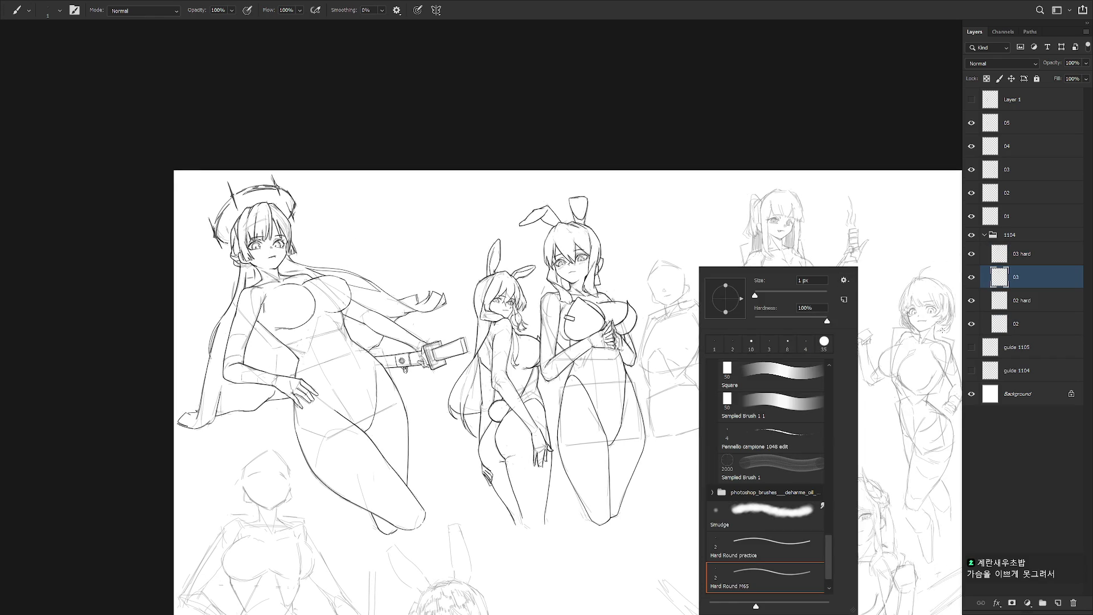
scroll(797, 555, "down", 1)
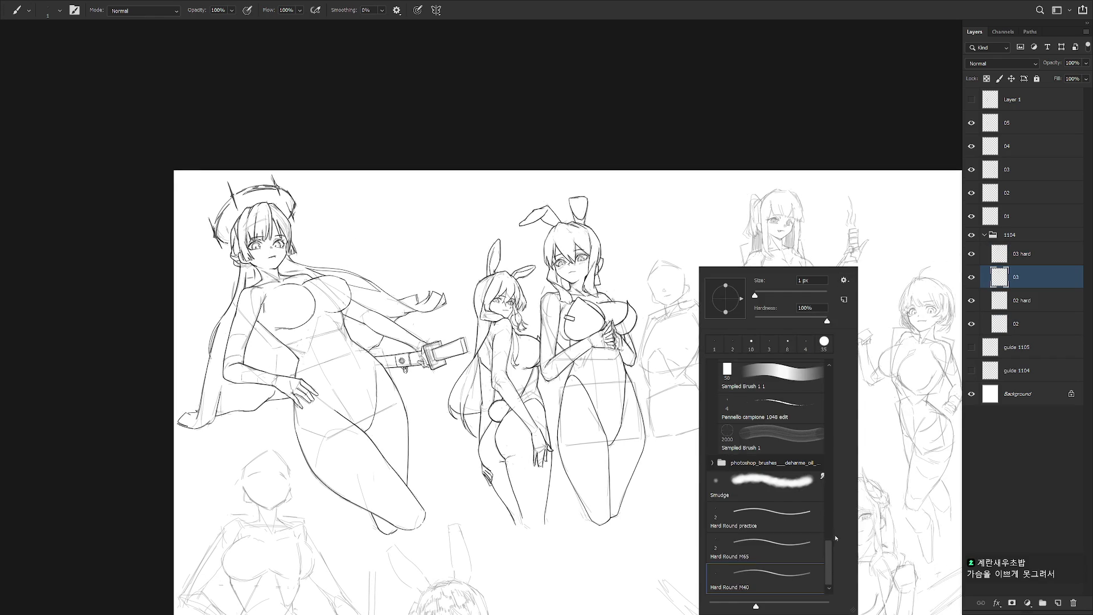
left_click(1035, 290)
left_click_drag(635, 249, 668, 243)
key("bracketright")
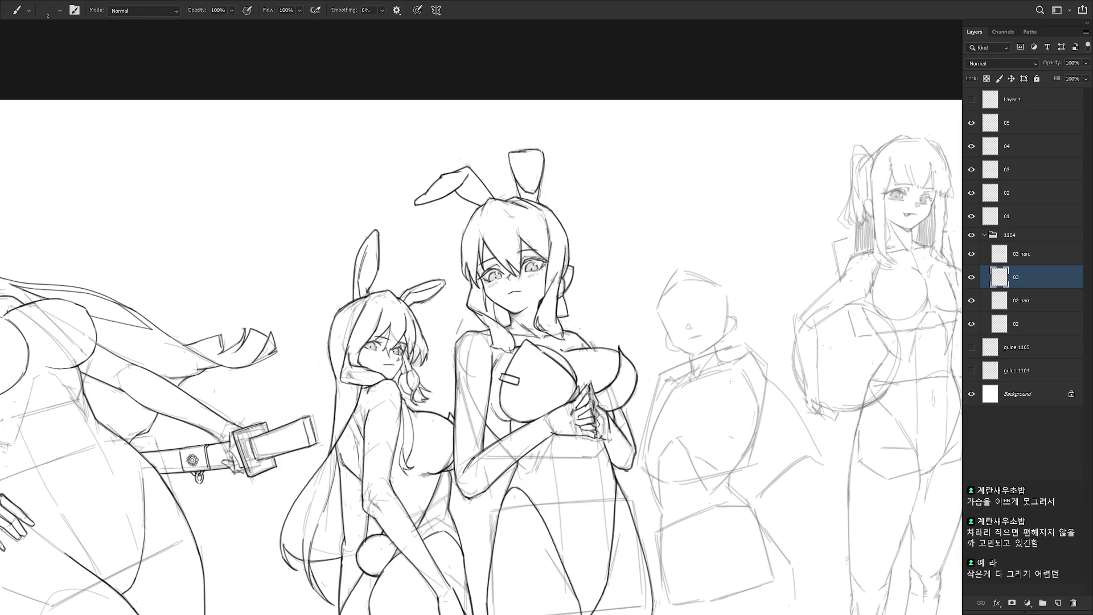
- Clean up the line art by alternating between the eraser and brush
scroll(768, 348, "down", 2)
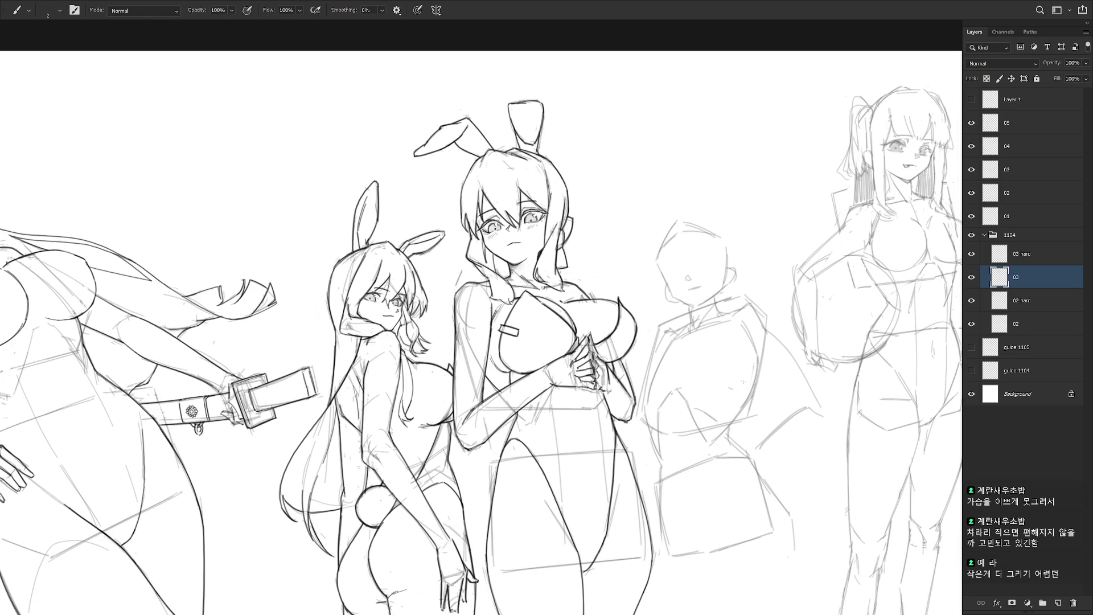
key("e")
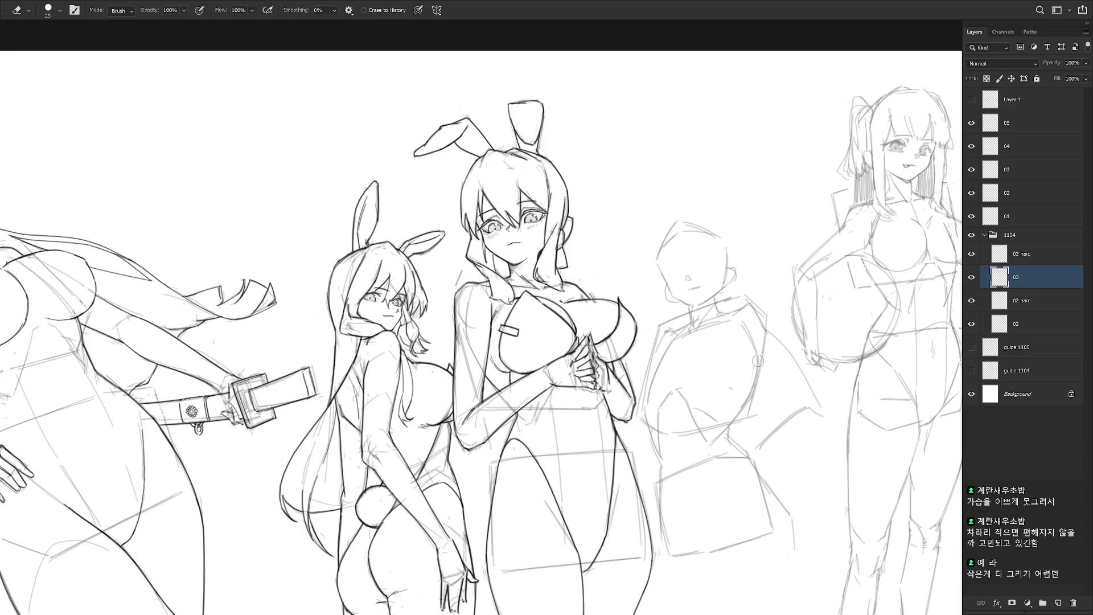
key("b")
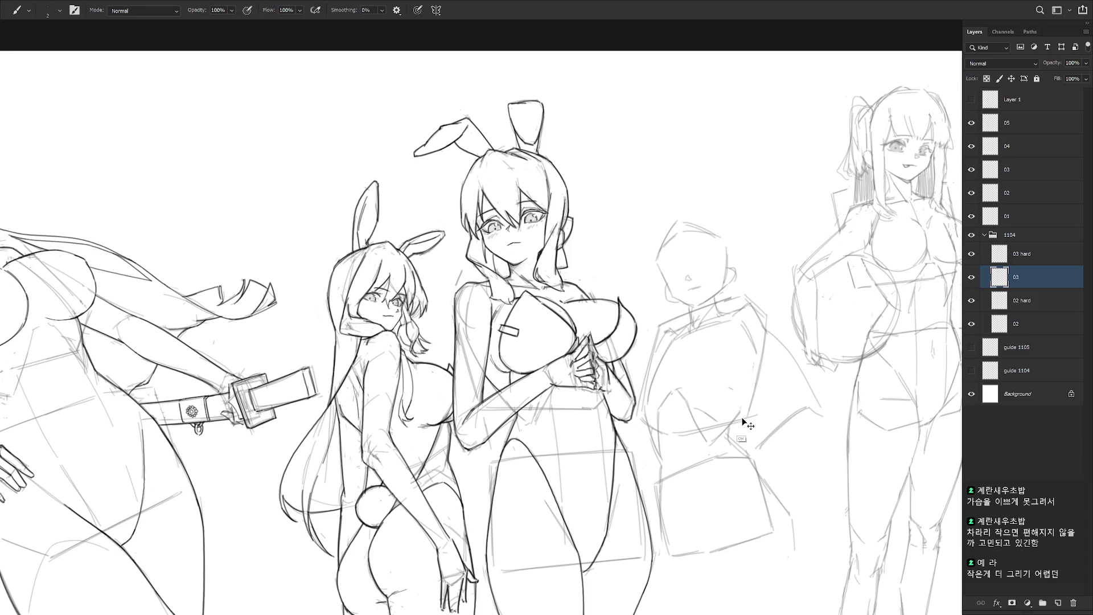
key("e")
key("b")
key("e")
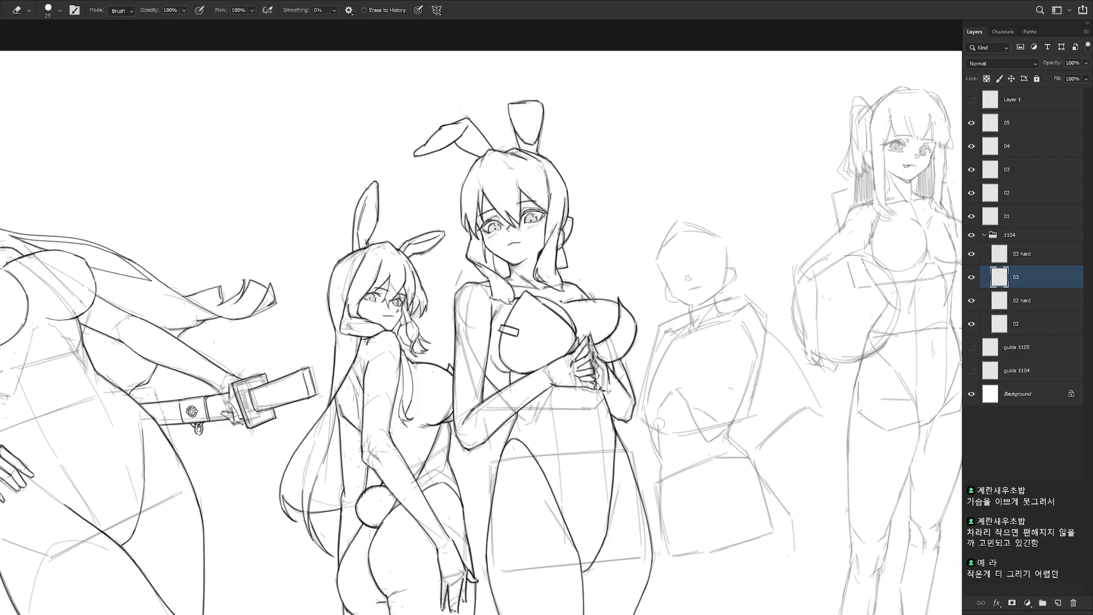
key("b")
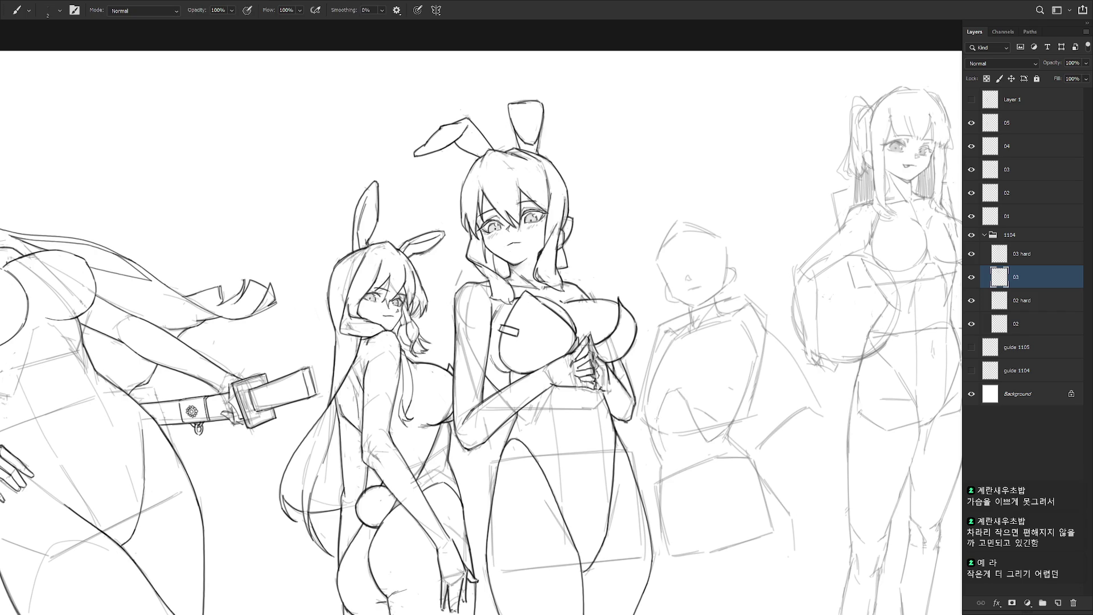
key("e")
key("b")
key("e")
key("b")
- Draw a torso line on the middle figure, then zoom out over the page
left_click_drag(791, 503, 760, 456)
key("e")
key("b")
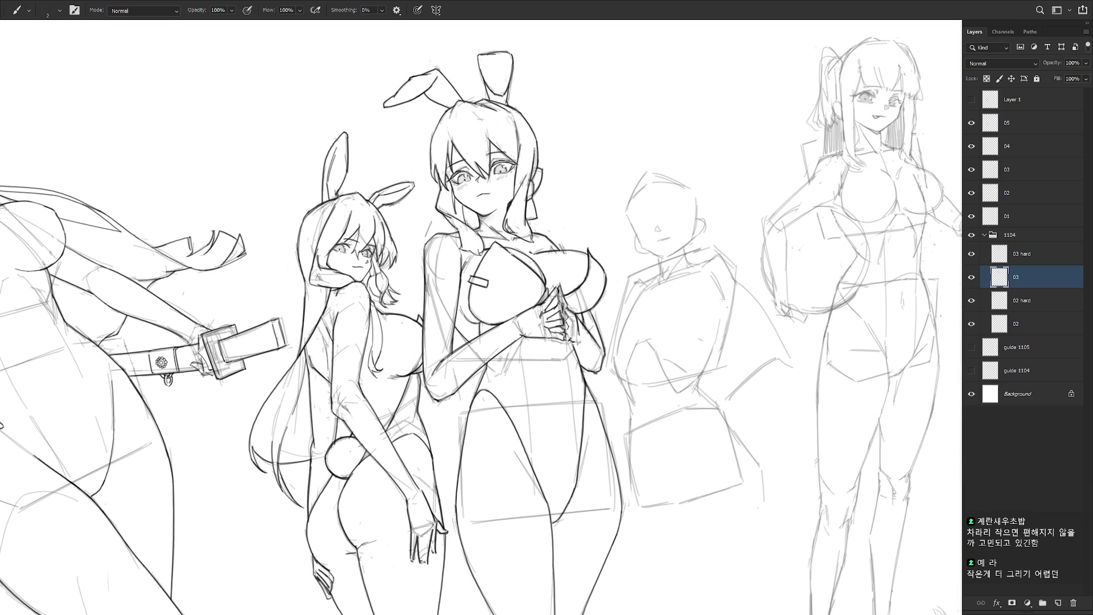
left_click_drag(719, 296, 710, 356)
mouse_move(659, 317)
left_mouse_down()
mouse_move(688, 308)
mouse_move(634, 325)
left_mouse_up()
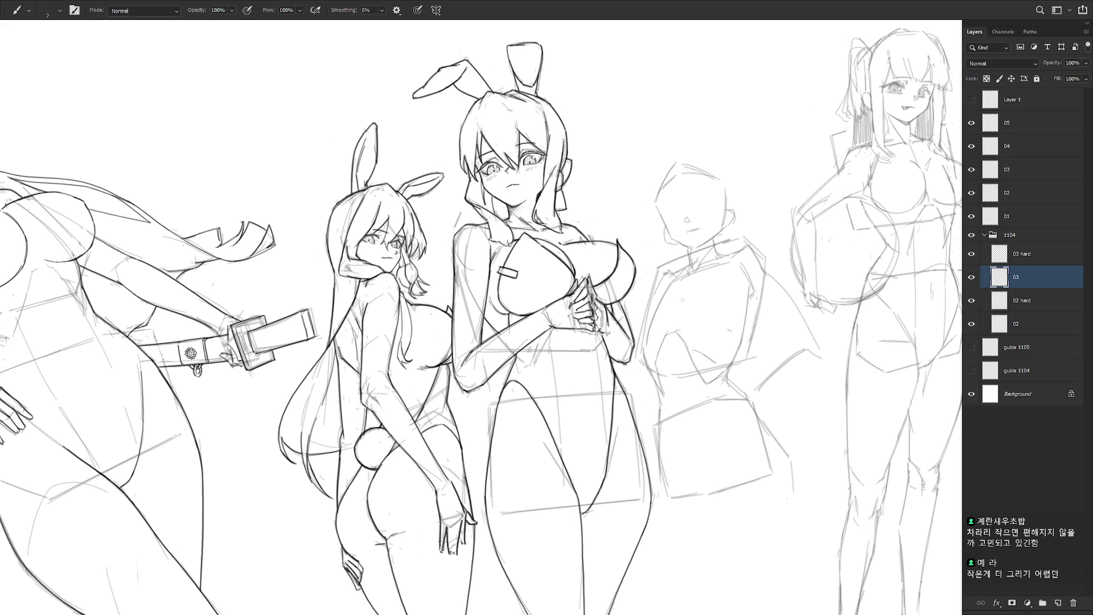
scroll(673, 302, "down", 3)
- Sketch short hip strokes and a vertical side line on the fourth figure
key("l")
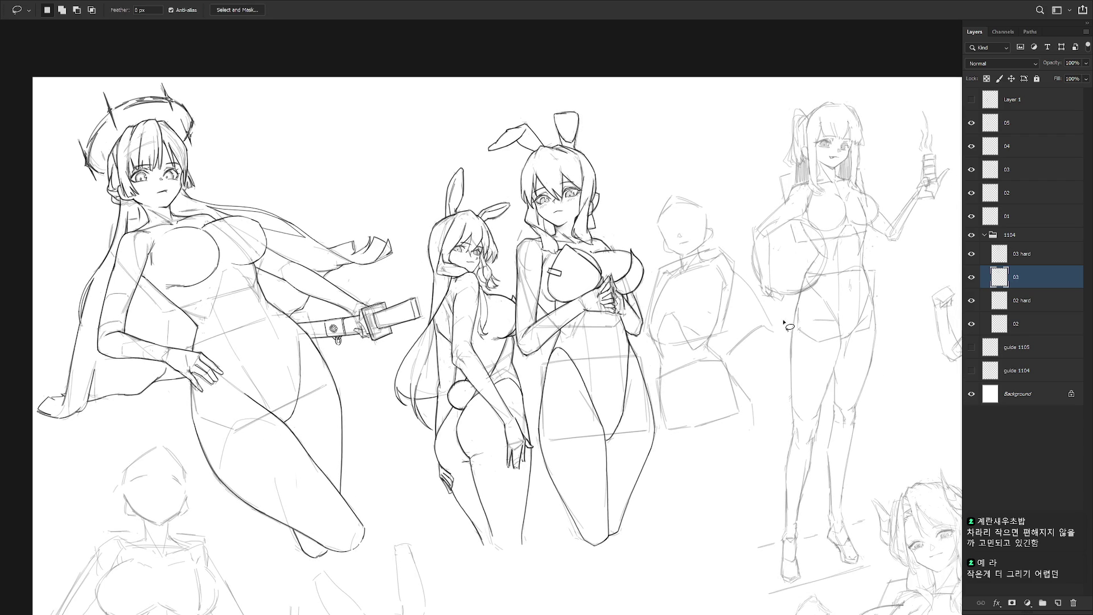
key("b")
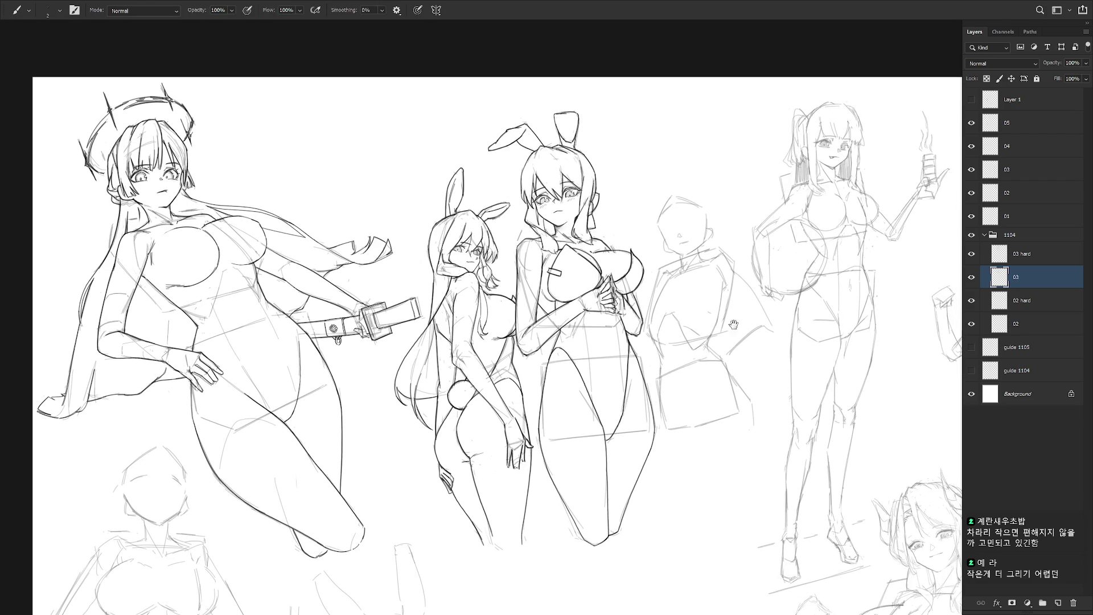
scroll(741, 336, "up", 2)
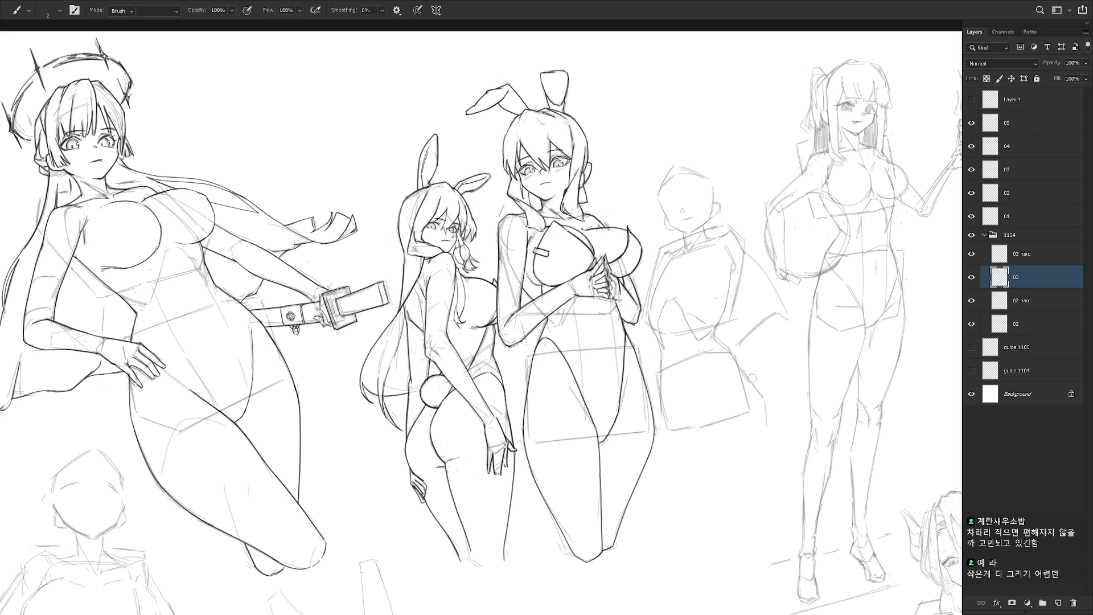
left_click_drag(687, 417, 696, 419)
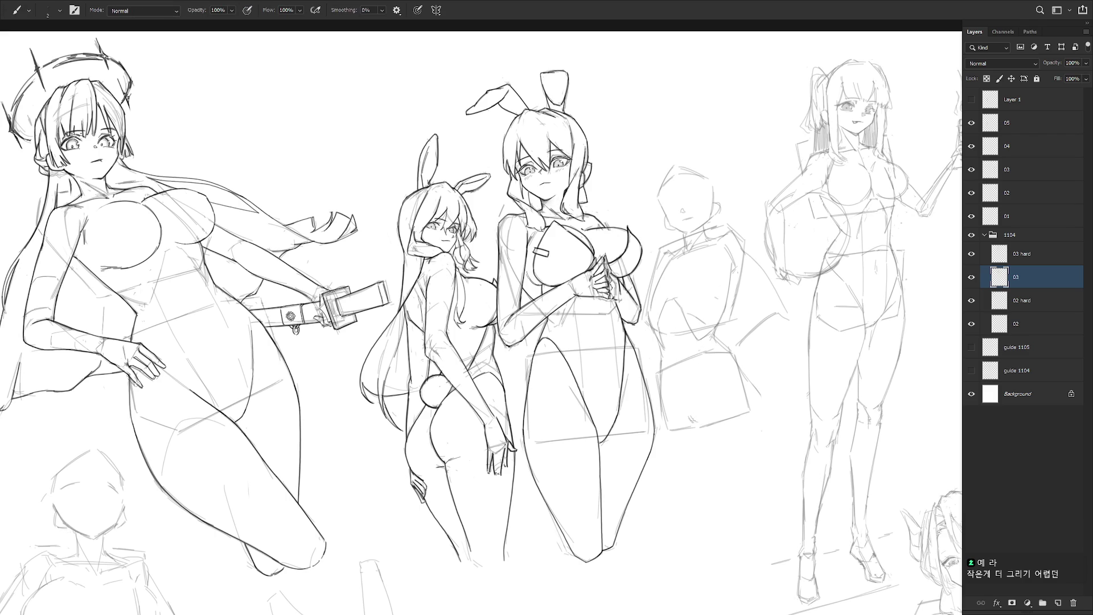
left_click_drag(690, 419, 702, 424)
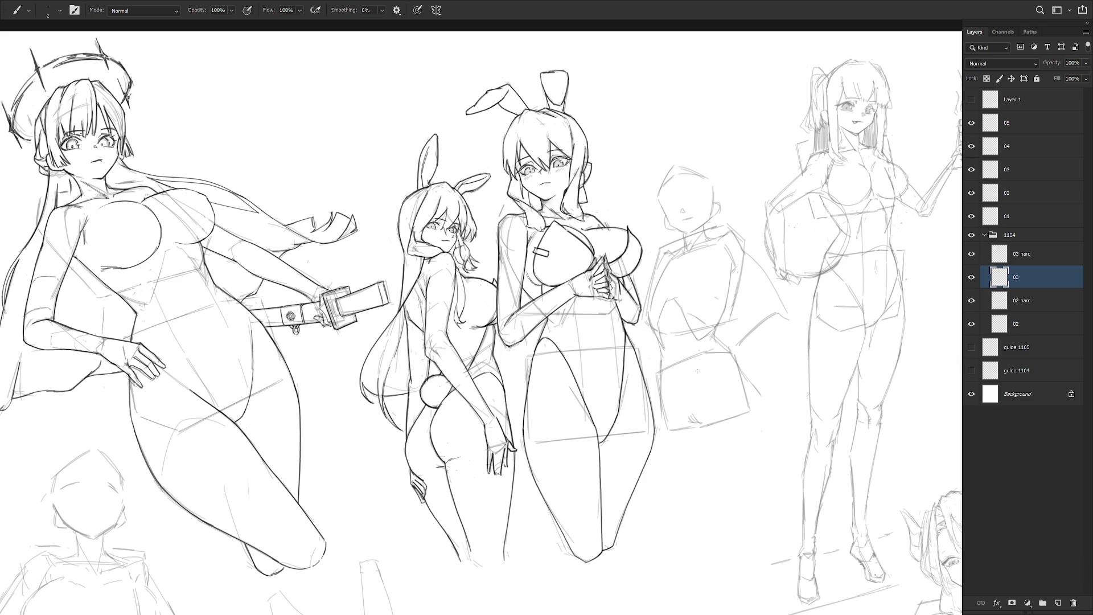
left_click_drag(696, 373, 693, 409)
- Erase and redraw the short line on the fourth figure's left side
key("e")
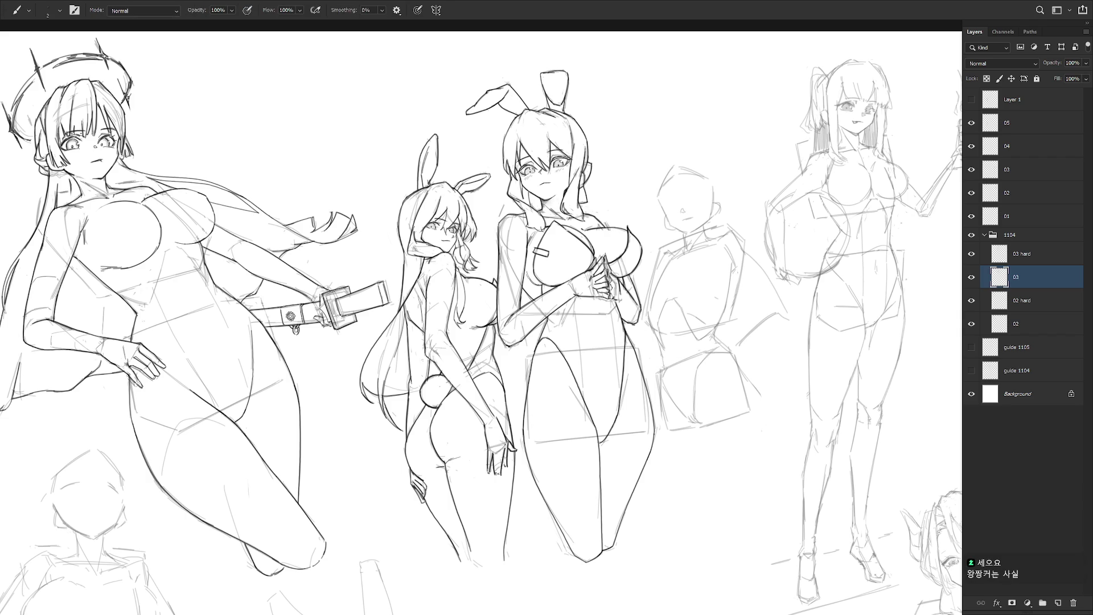
key("b")
key("e")
left_click_drag(661, 379, 663, 422)
key("b")
mouse_move(660, 378)
left_mouse_down()
mouse_move(660, 424)
mouse_move(658, 374)
left_mouse_up()
key("ctrl+z")
key("e")
mouse_move(666, 420)
left_mouse_down()
mouse_move(660, 389)
mouse_move(662, 411)
left_mouse_up()
key("b")
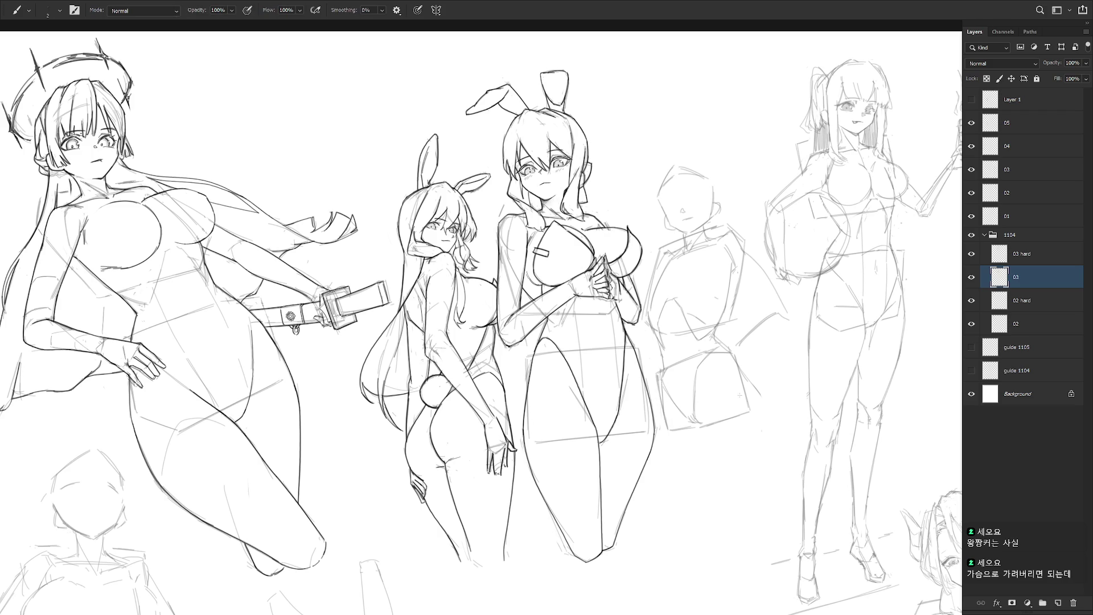
scroll(740, 395, "down", 2)
- Erase stray right-side lines, sketch the leg lines, and start an arch above the head
key("e")
mouse_move(737, 322)
left_mouse_down()
mouse_move(755, 358)
mouse_move(742, 444)
left_mouse_up()
key("b")
key("ctrl+z")
left_click_drag(753, 368, 731, 467)
key("e")
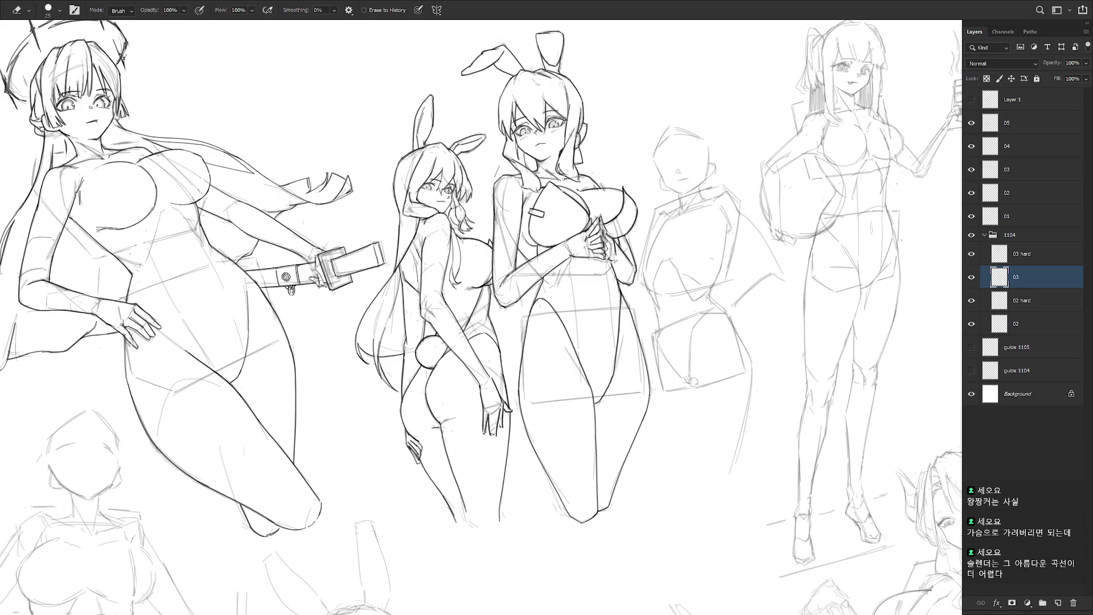
key("b")
left_click_drag(691, 374, 695, 453)
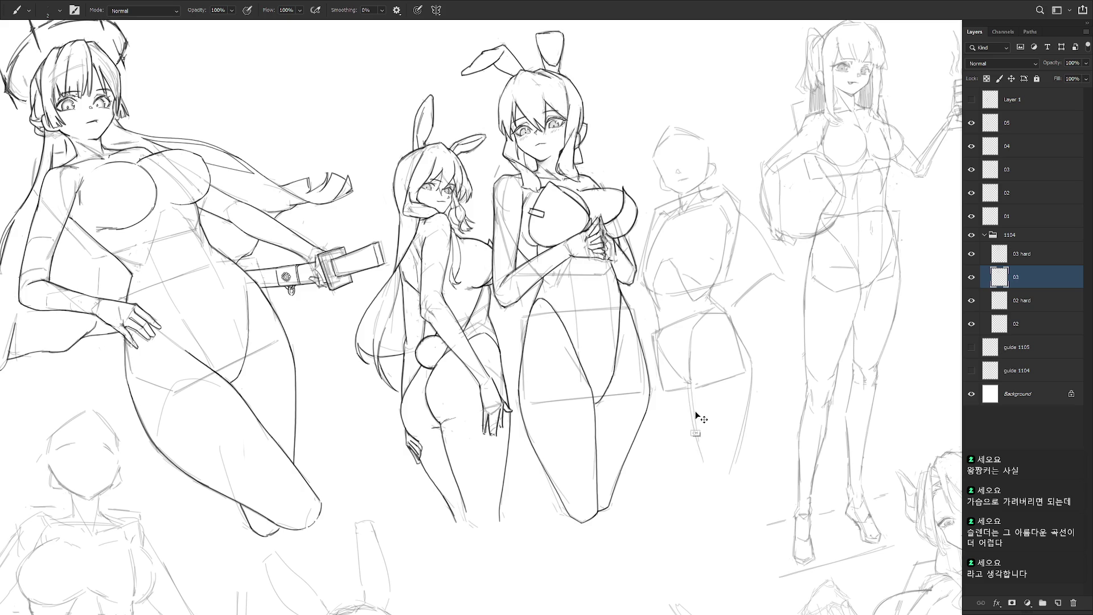
left_click_drag(695, 433, 698, 465)
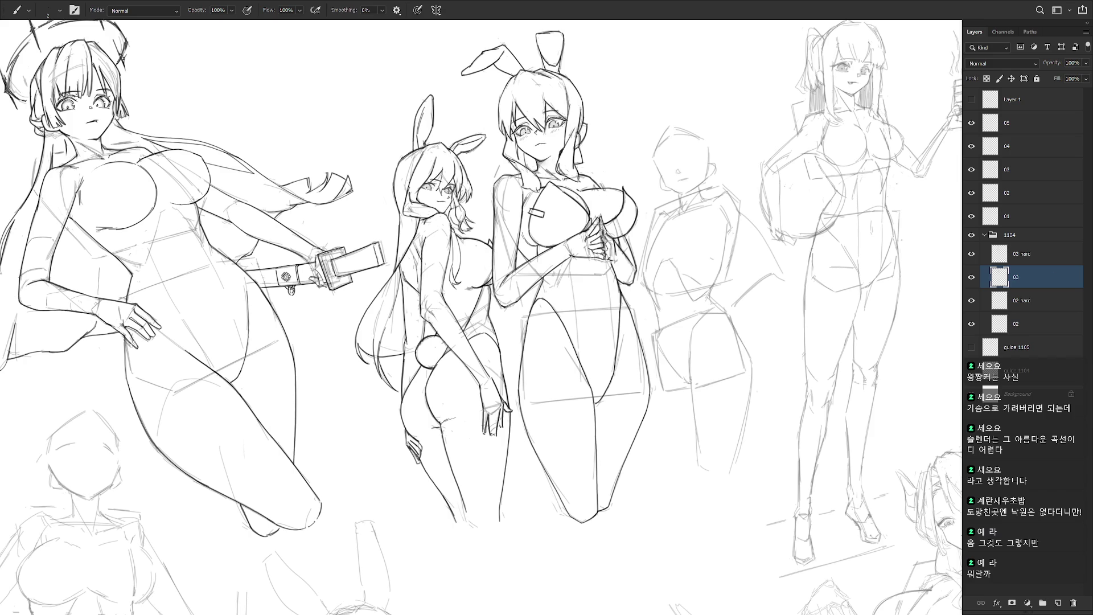
scroll(756, 260, "up", 3)
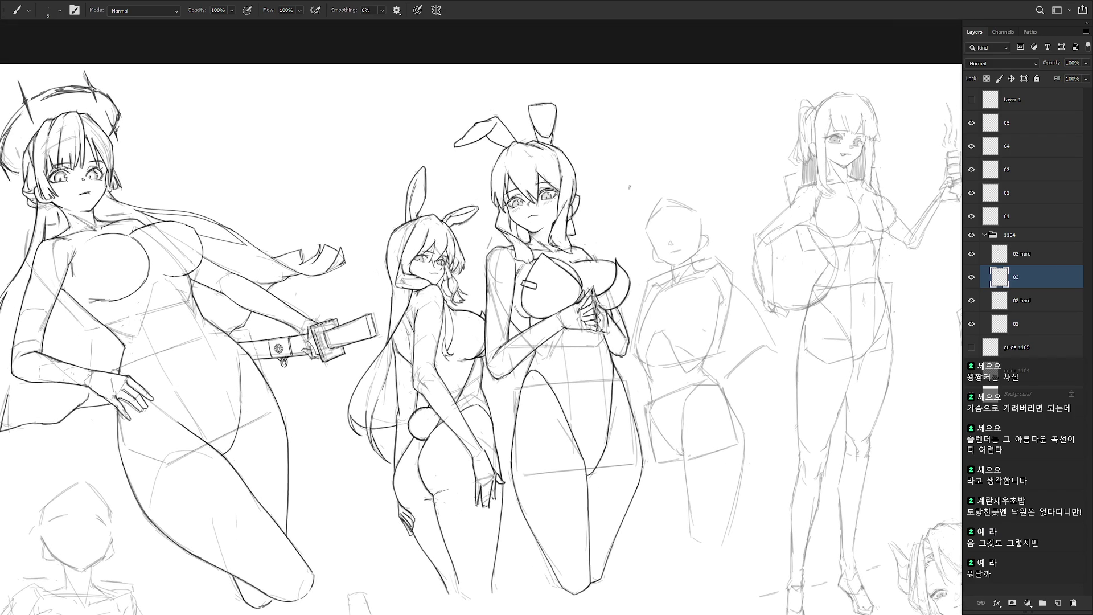
mouse_move(629, 190)
left_mouse_down()
mouse_move(639, 153)
mouse_move(696, 174)
mouse_move(723, 138)
mouse_move(755, 173)
mouse_move(734, 234)
left_mouse_up()
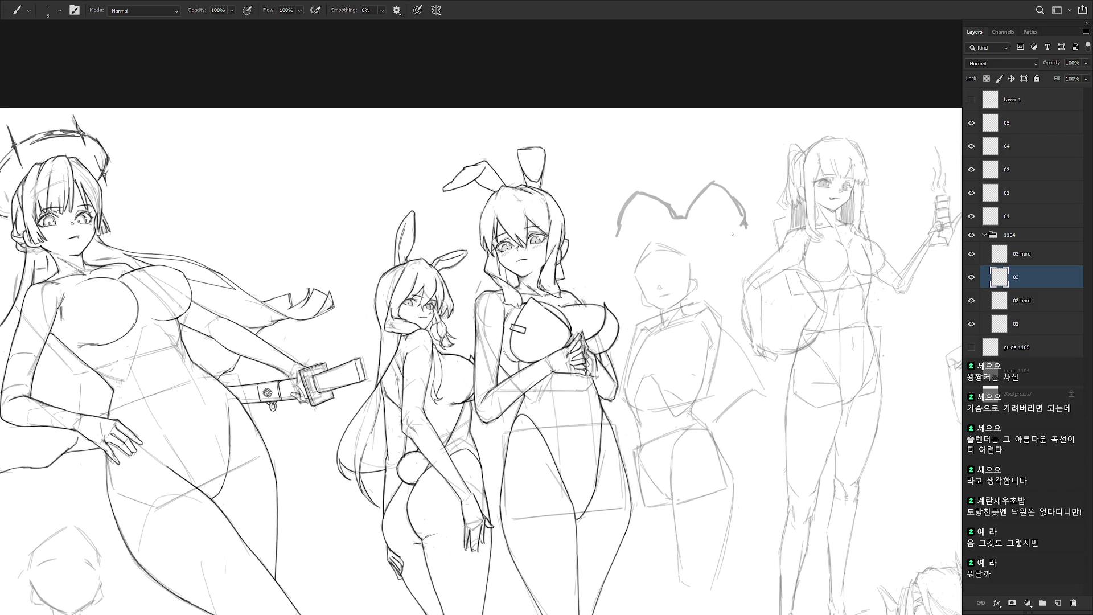
- Redraw the right side of the right arch above the fourth figure's head
left_click_drag(715, 181, 744, 220)
key("ctrl+z")
left_click_drag(715, 182, 744, 223)
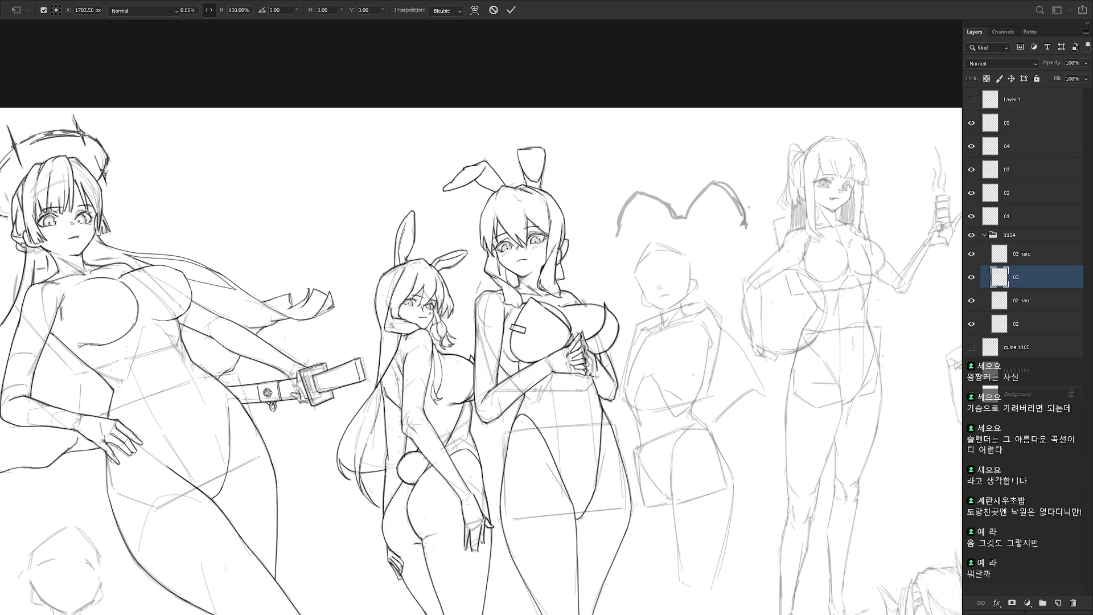
- Lasso the arch strokes, squash them down with Free Transform, and deselect
key("l")
mouse_move(616, 256)
left_mouse_down()
mouse_move(709, 243)
mouse_move(711, 165)
mouse_move(604, 230)
left_mouse_up()
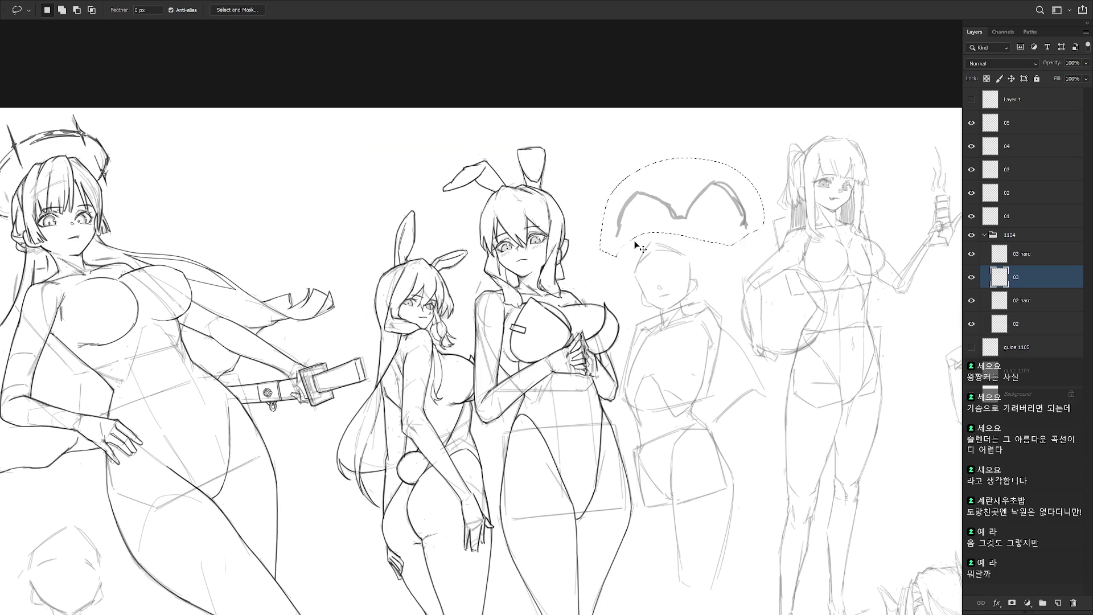
key("ctrl+t")
left_click_drag(682, 153, 686, 160)
key("Return")
key("ctrl+d")
key("b")
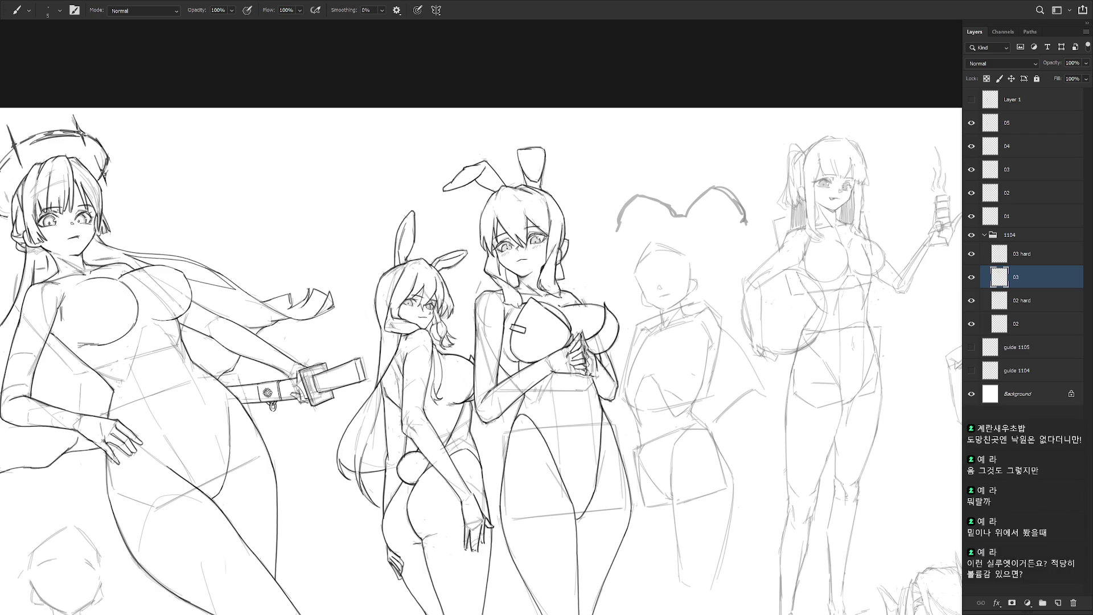
- Draw a larger arched outline above the first arches, reworking its left side and top
left_click_drag(738, 307, 743, 346)
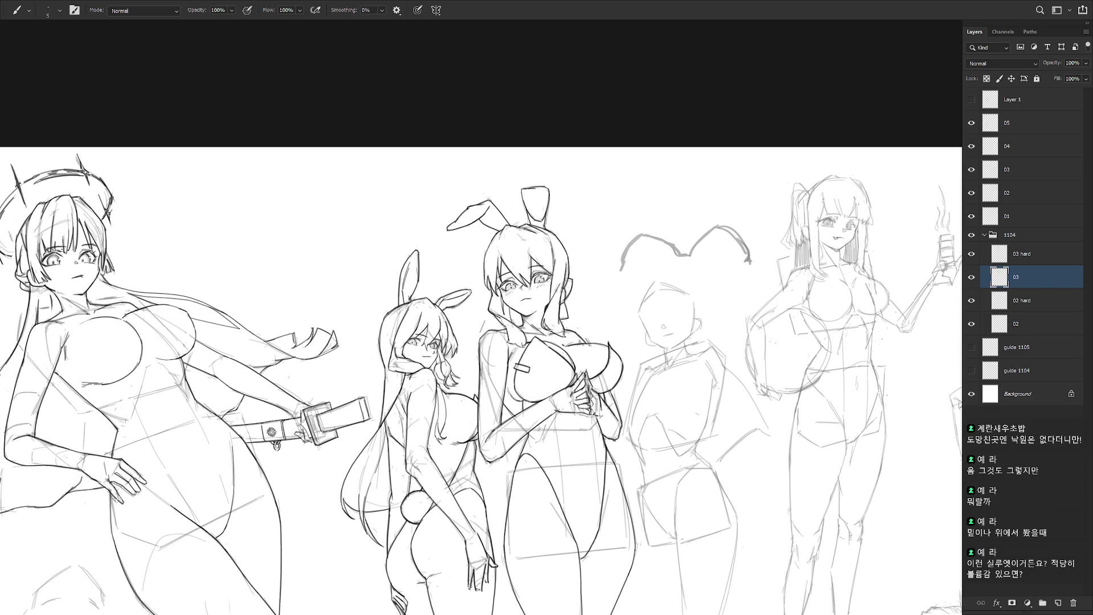
mouse_move(615, 229)
left_mouse_down()
mouse_move(634, 173)
mouse_move(624, 189)
mouse_move(723, 171)
left_mouse_up()
key("ctrl+z")
mouse_move(672, 184)
left_mouse_down()
mouse_move(741, 172)
mouse_move(747, 225)
mouse_move(681, 220)
left_mouse_up()
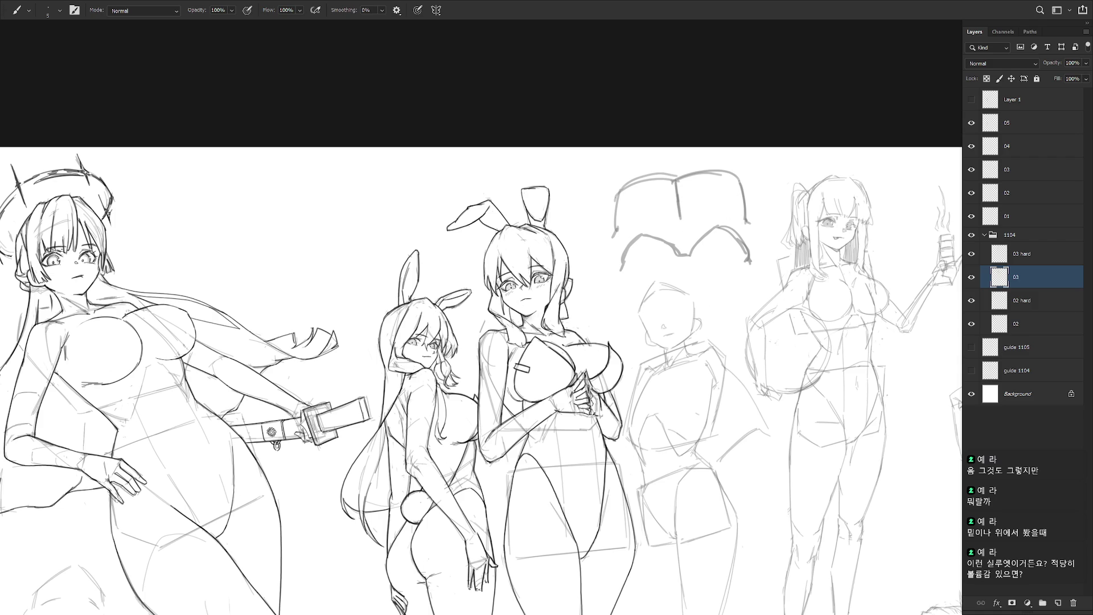
mouse_move(677, 183)
left_mouse_down()
mouse_move(705, 167)
mouse_move(739, 185)
left_mouse_up()
mouse_move(623, 183)
left_mouse_down()
mouse_move(611, 229)
mouse_move(675, 176)
left_mouse_up()
key("ctrl+z")
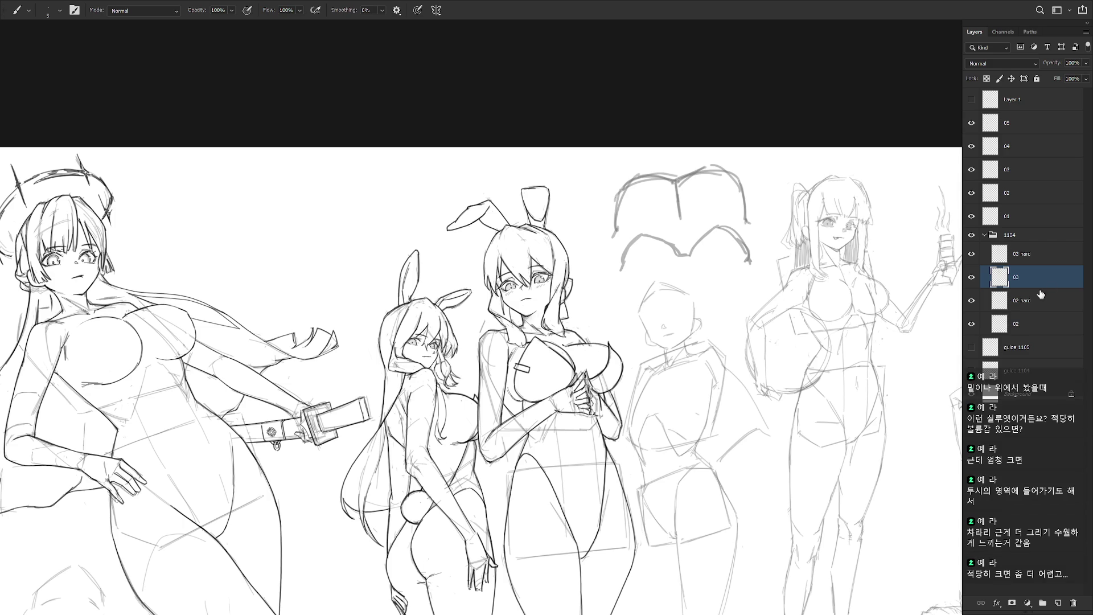
- Briefly lasso the new outline, then deselect it
scroll(672, 419, "down", 2)
key("l")
mouse_move(628, 327)
left_mouse_down()
mouse_move(734, 312)
mouse_move(649, 215)
mouse_move(626, 322)
left_mouse_up()
key("ctrl+d")
left_click_drag(682, 499, 666, 406)
key("b")
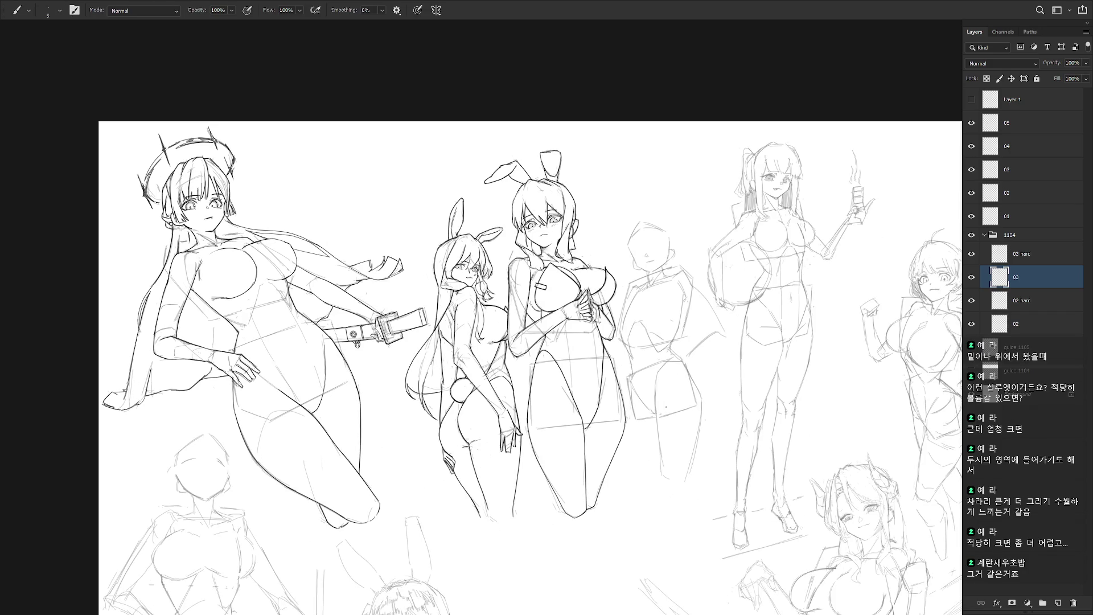
- Set the brush size to 2 px
scroll(666, 406, "up", 3)
right_click(794, 295)
type("2")
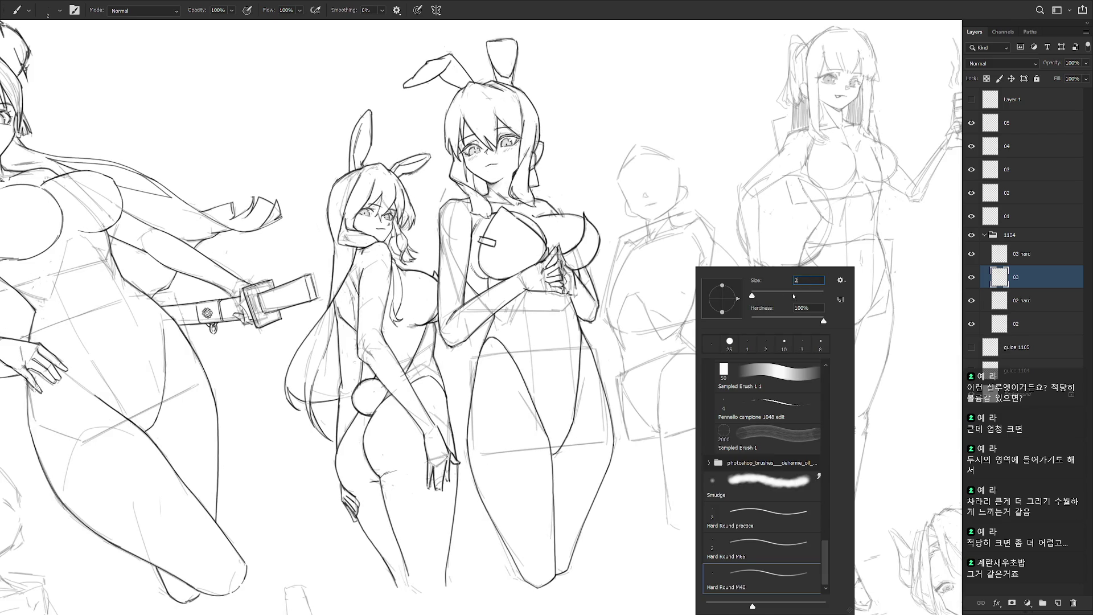
key("Return")
- Sketch a stroke on the fourth figure's torso and erase part of it
key("e")
key("b")
mouse_move(691, 302)
left_mouse_down()
mouse_move(676, 337)
mouse_move(686, 335)
left_mouse_up()
key("e")
key("b")
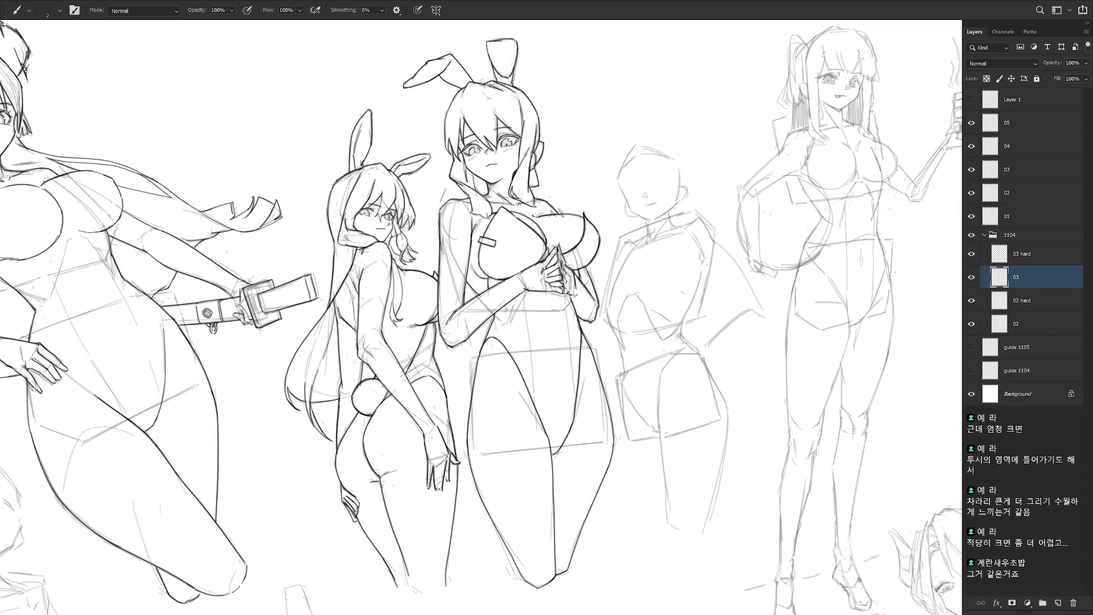
key("e")
left_click_drag(676, 329, 690, 349)
key("b")
key("e")
key("b")
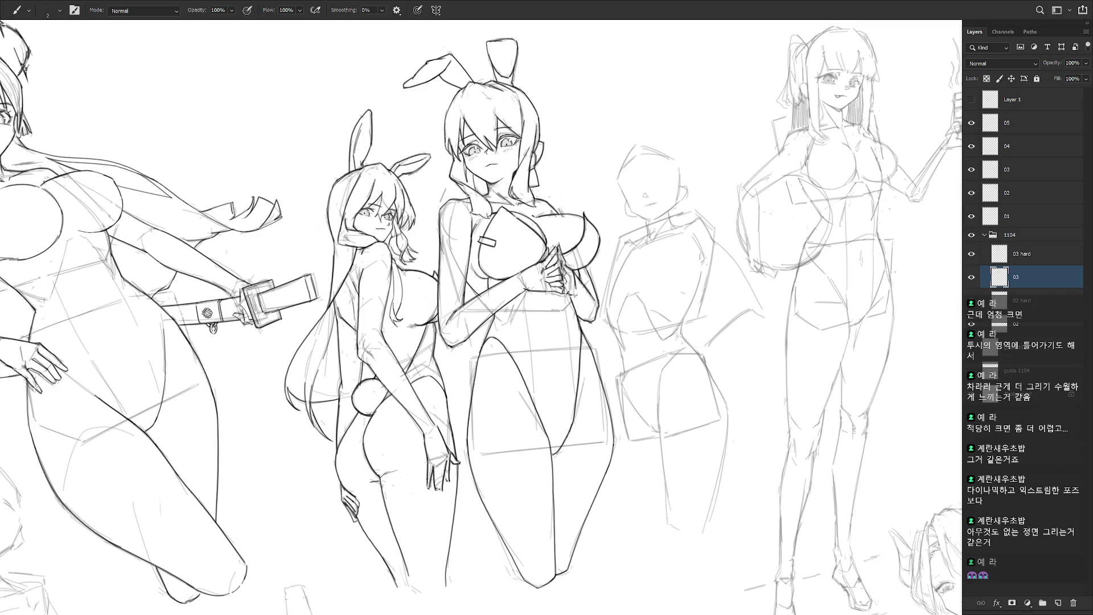
- Draw and darken the fourth figure's leg and lower hip lines
left_click_drag(745, 405, 750, 354)
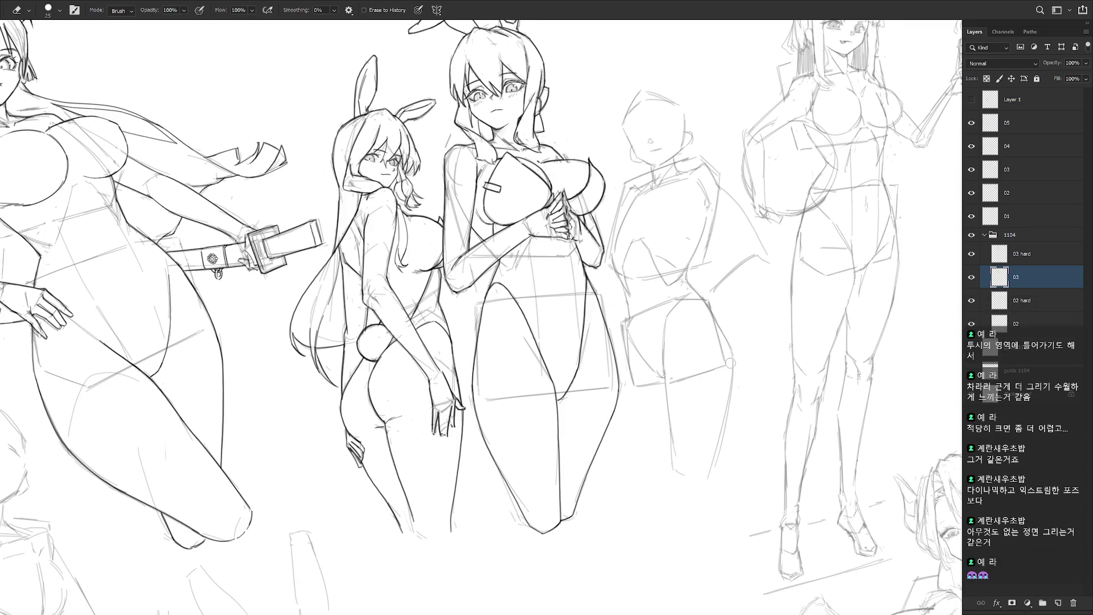
key("ctrl+z")
left_click_drag(732, 354, 702, 478)
left_click_drag(718, 420, 701, 476)
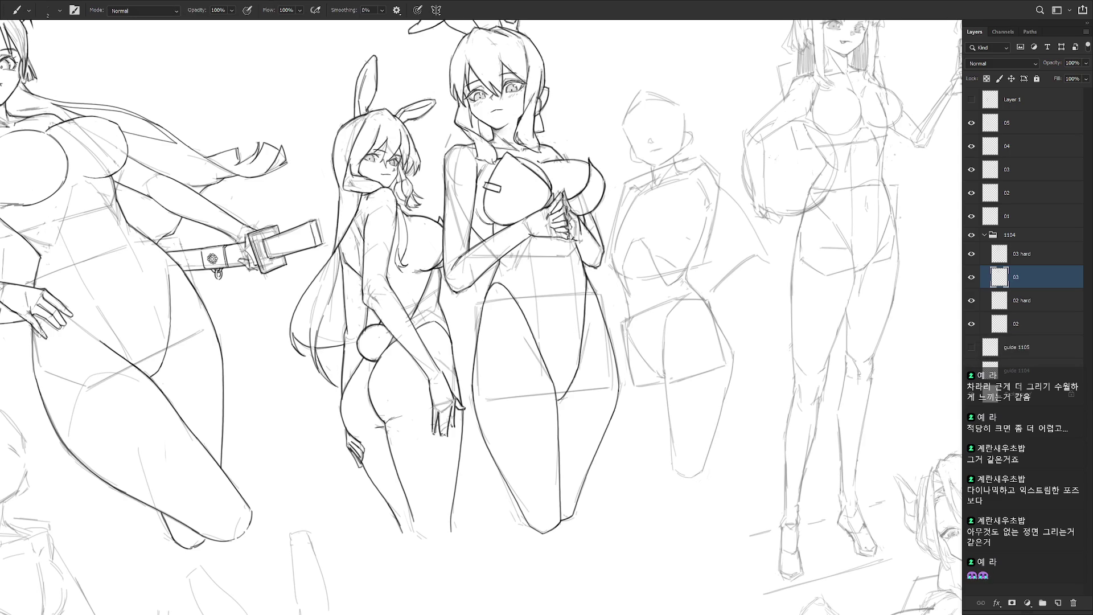
mouse_move(630, 370)
left_mouse_down()
mouse_move(631, 401)
mouse_move(667, 464)
left_mouse_up()
key("ctrl+z")
left_click_drag(636, 411, 664, 459)
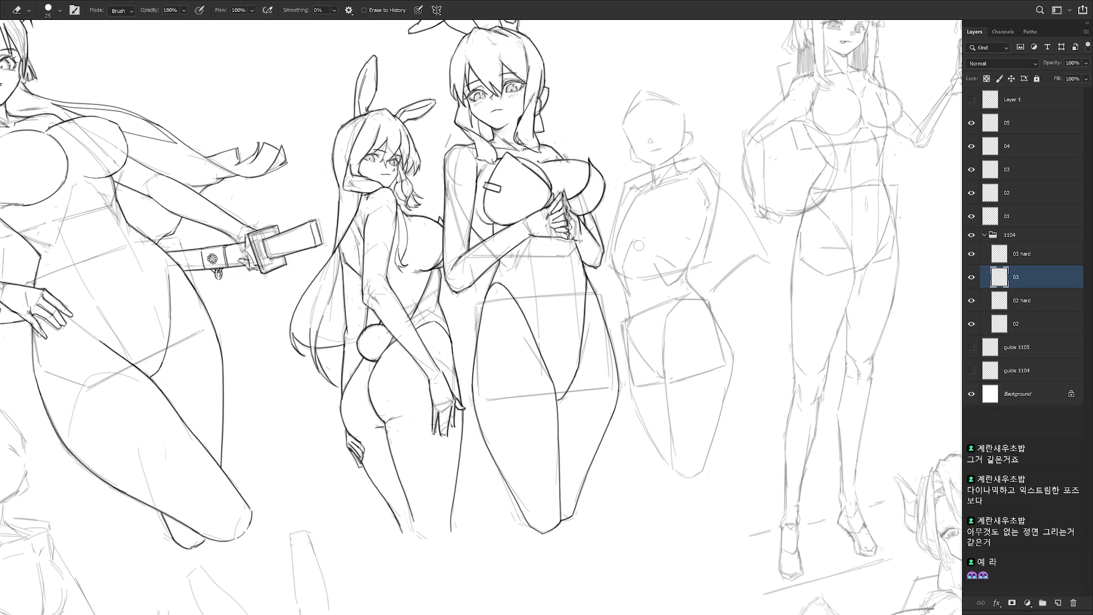
- Clean stray construction lines around the waist and hips, alternating eraser and brush
key("e")
key("b")
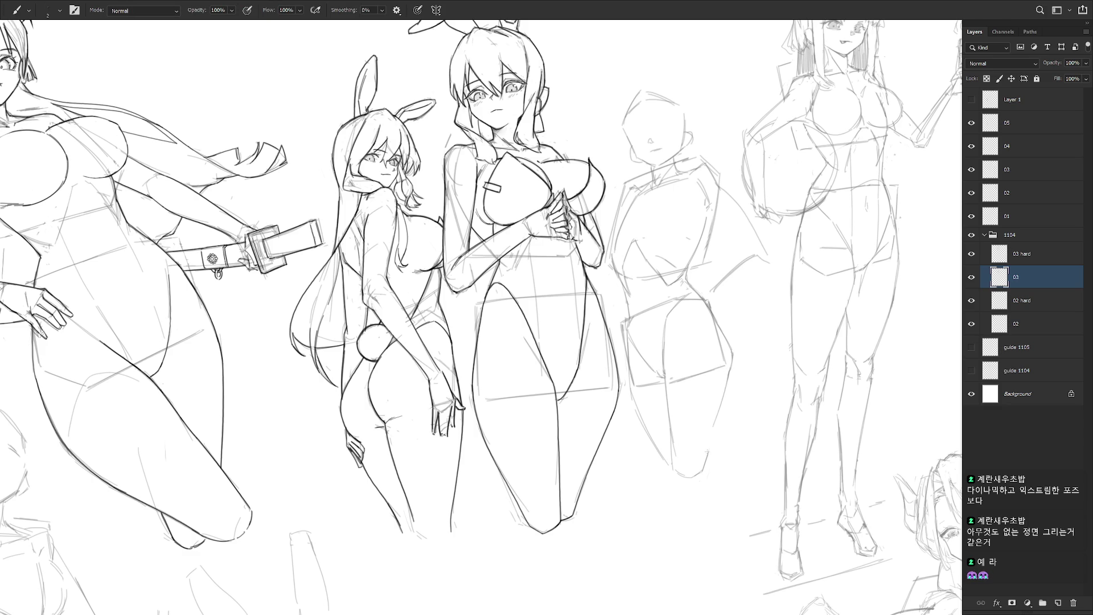
key("e")
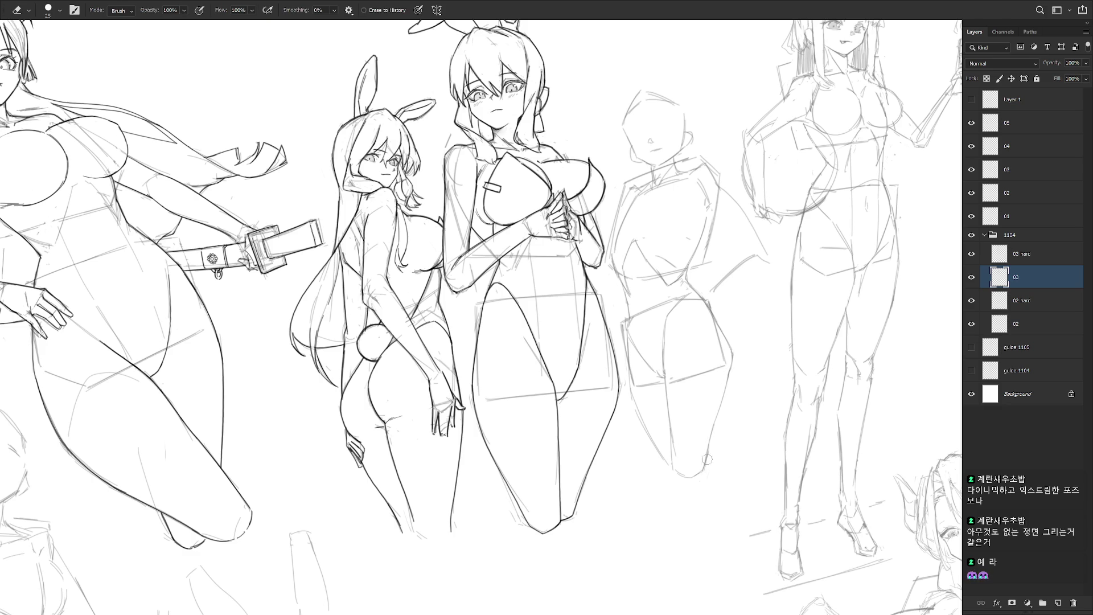
key("b")
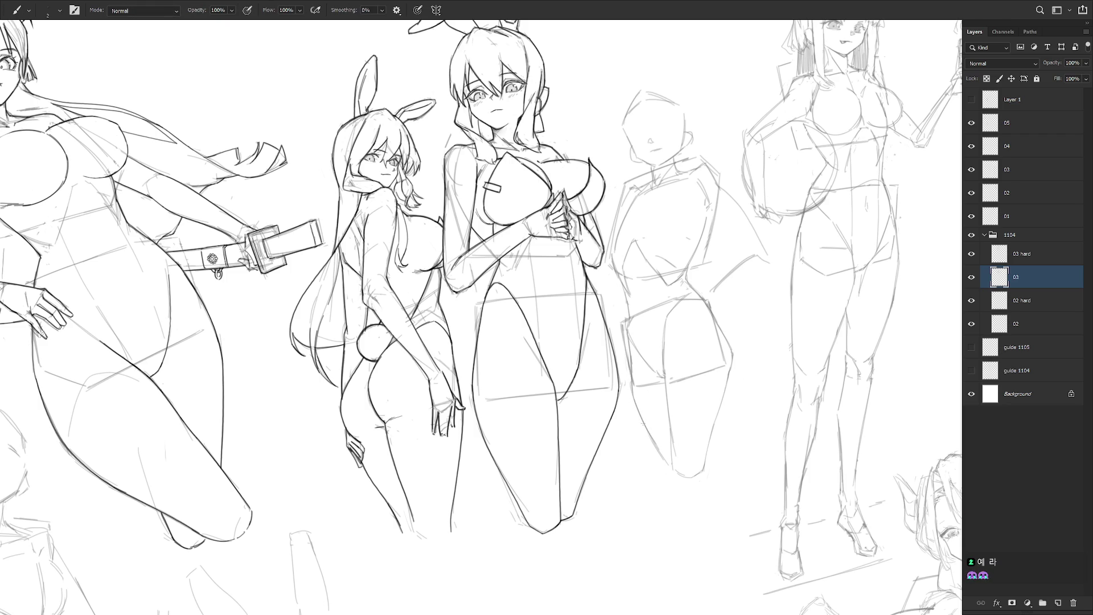
key("e")
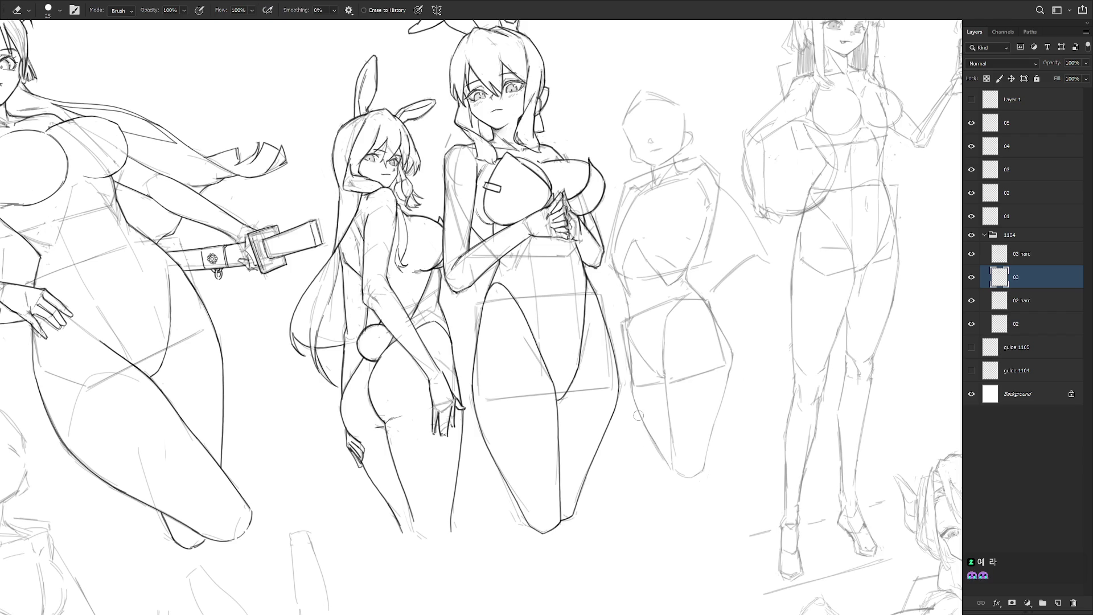
key("b")
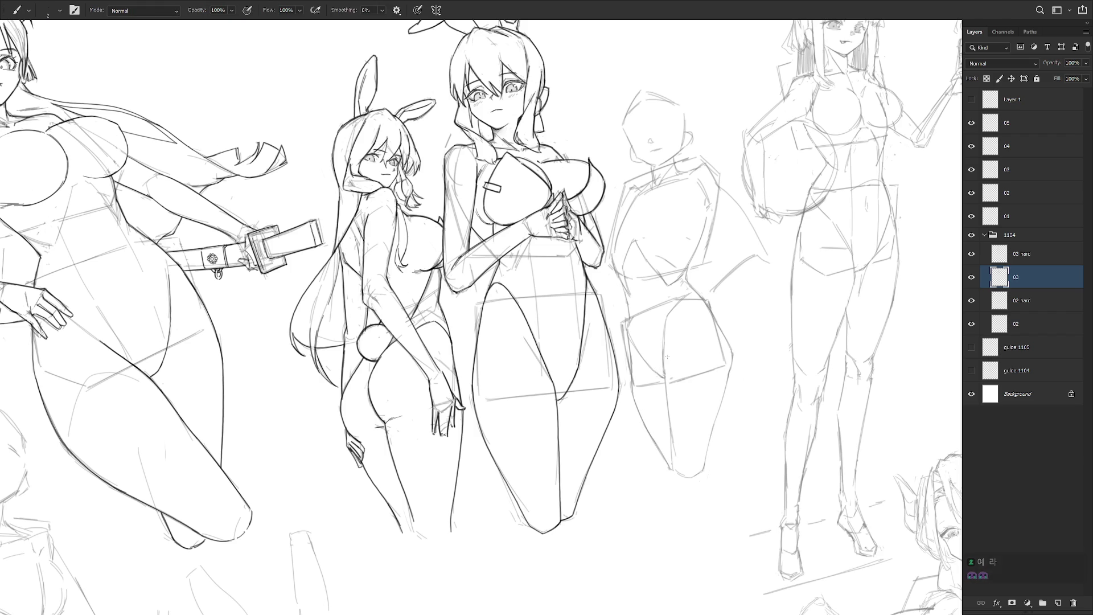
key("e")
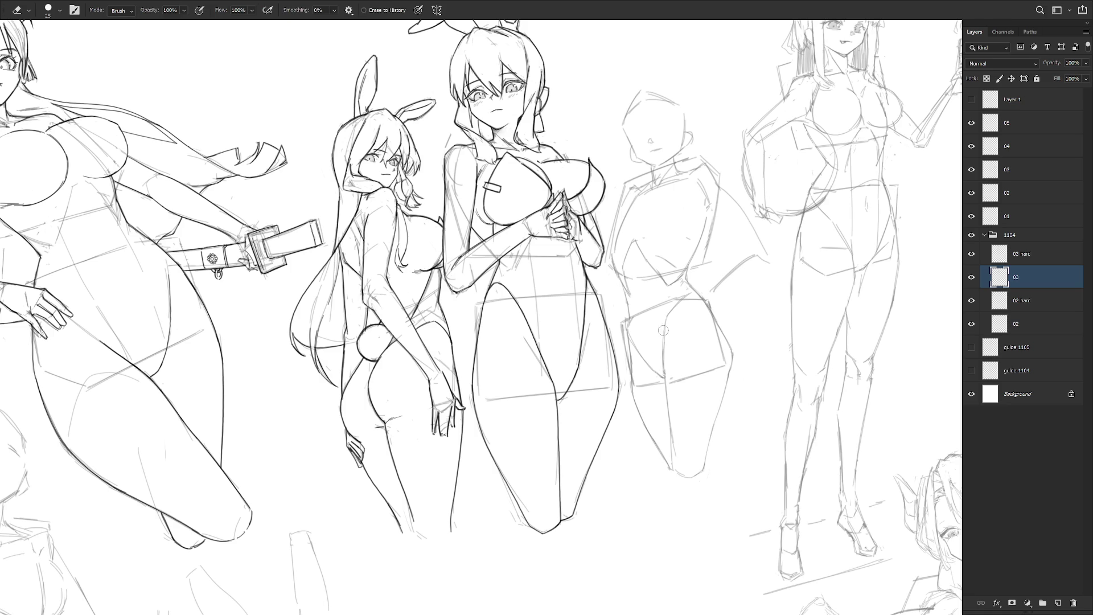
key("b")
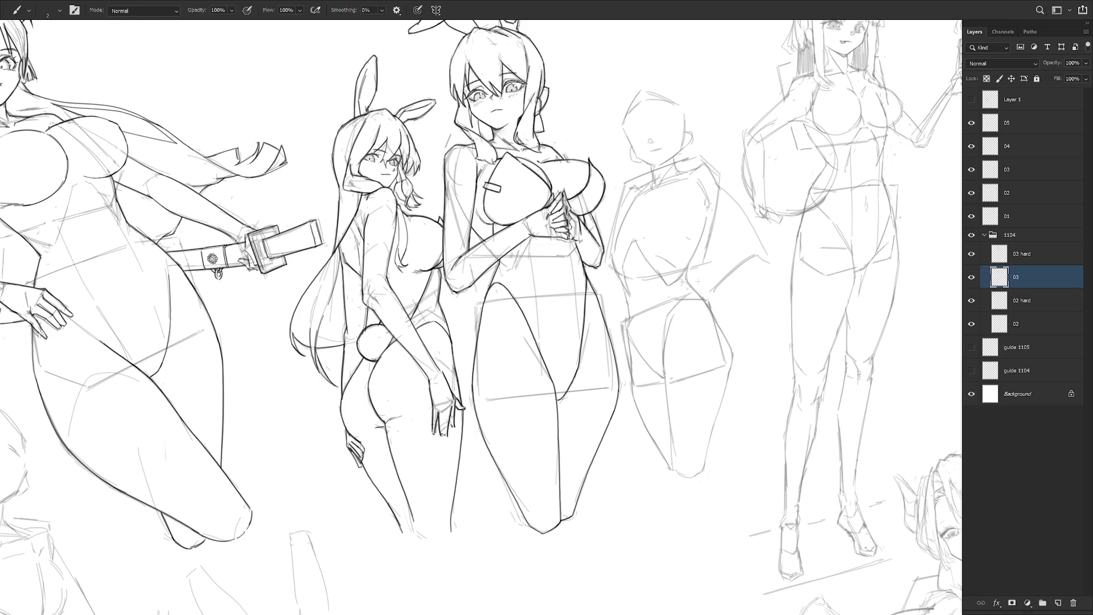
key("e")
key("b")
key("e")
key("b")
key("e")
key("b")
key("e")
key("b")
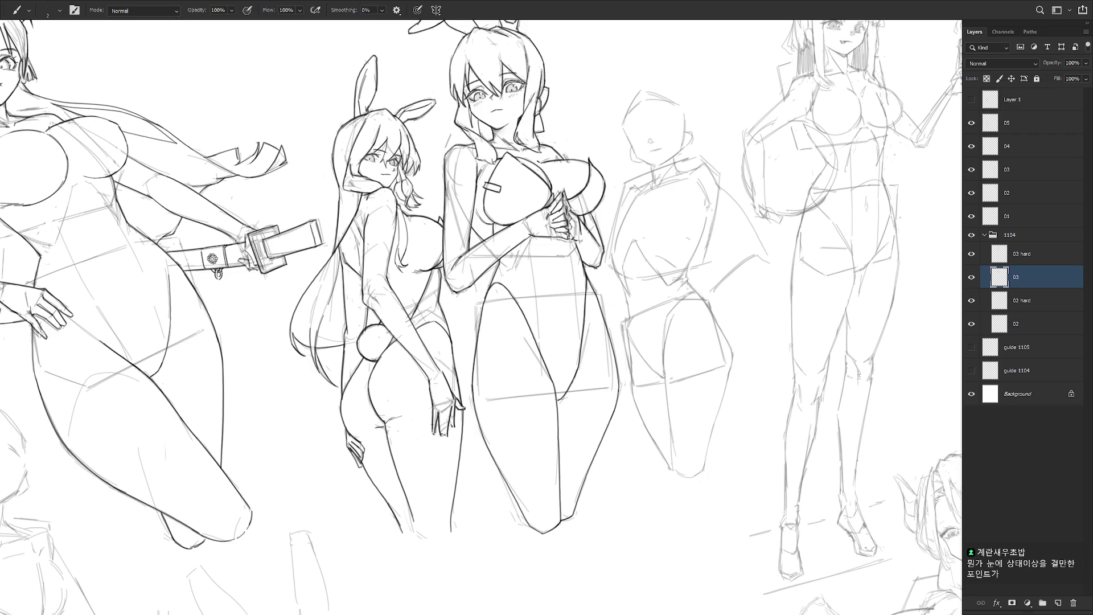
left_click_drag(706, 373, 680, 408)
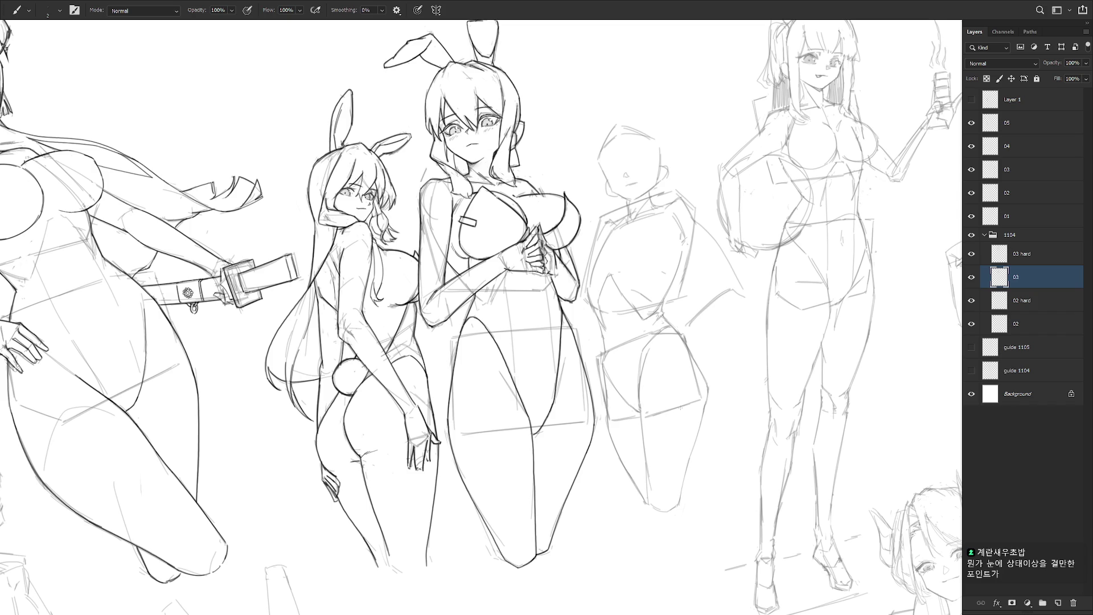
- Sketch the fourth figure's chest outline with short diagonal and contour strokes
key("e")
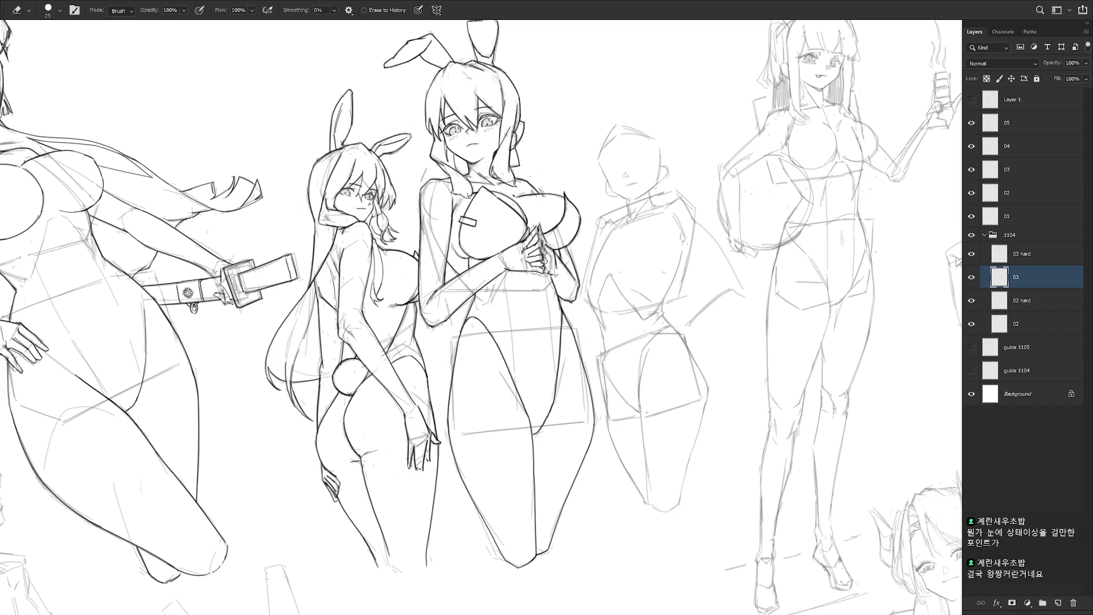
key("b")
left_click_drag(587, 265, 581, 297)
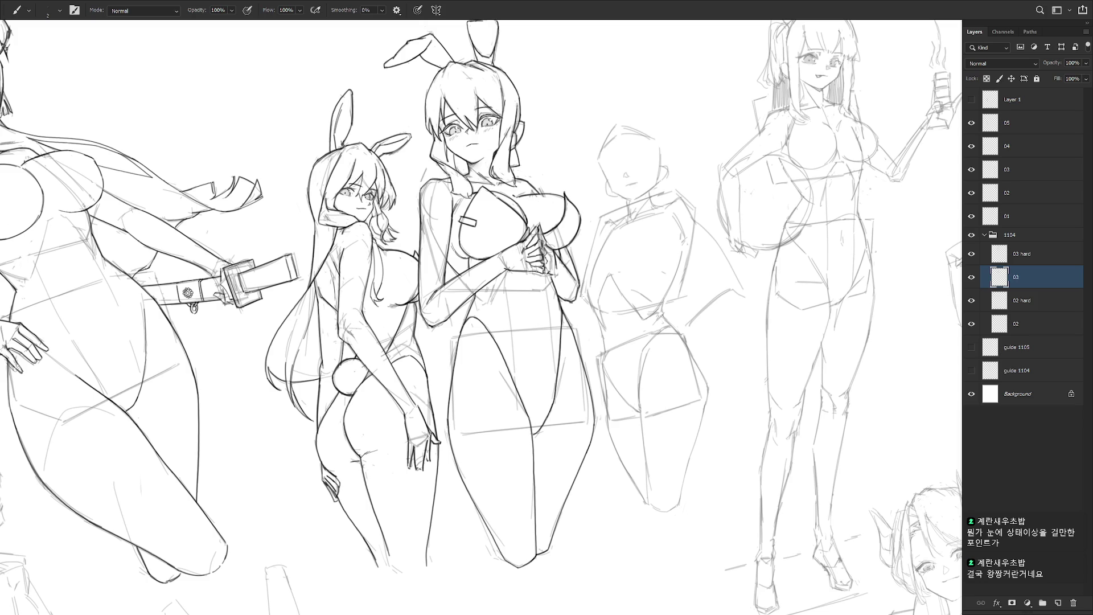
key("e")
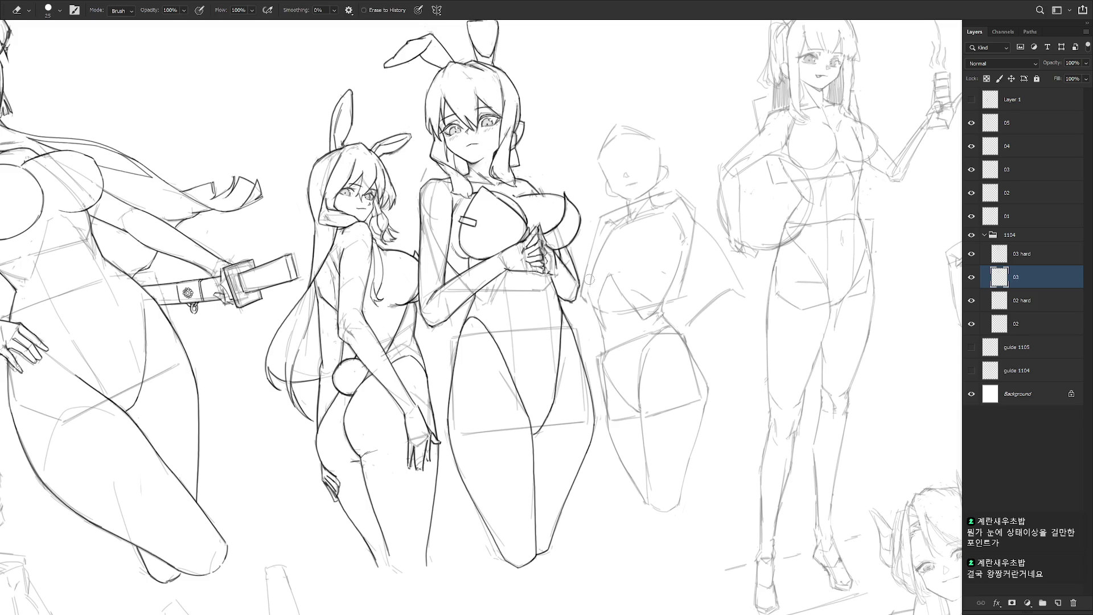
key("b")
key("e")
key("b")
left_click_drag(597, 260, 591, 283)
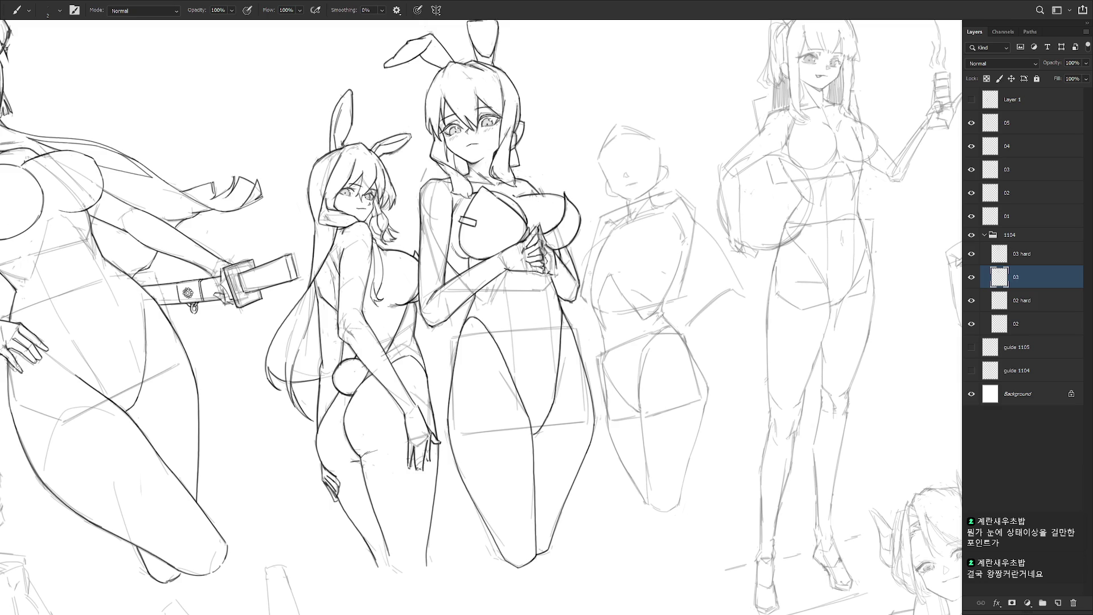
left_click_drag(612, 267, 592, 283)
left_click_drag(630, 271, 652, 267)
- Add upper-torso and shoulder lines, then clean stray marks with the eraser
left_click_drag(626, 239, 642, 228)
key("e")
key("b")
left_click_drag(606, 240, 595, 267)
key("e")
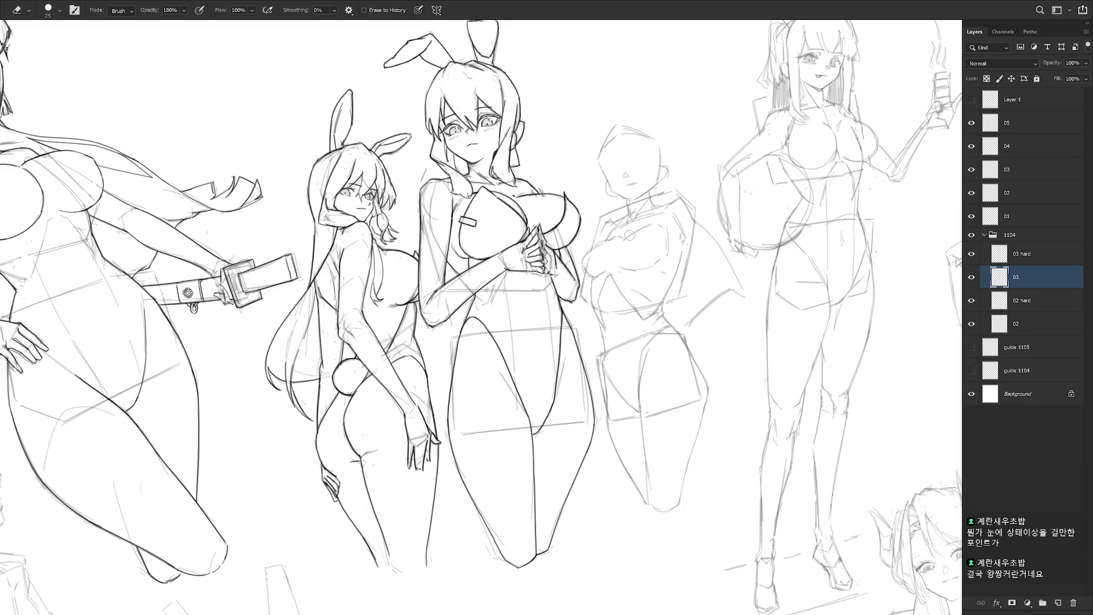
key("b")
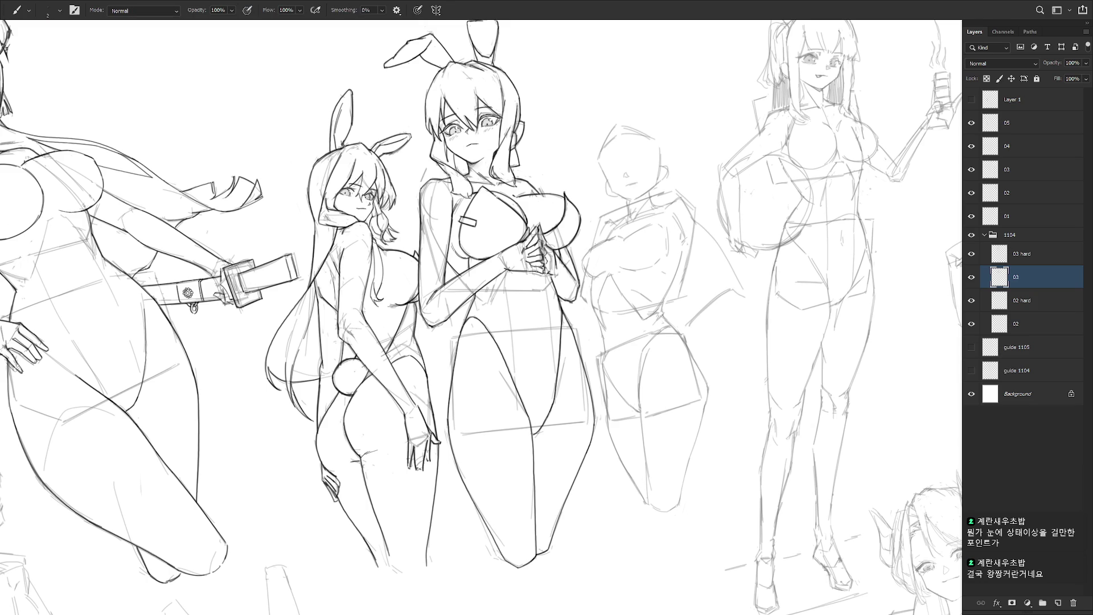
key("e")
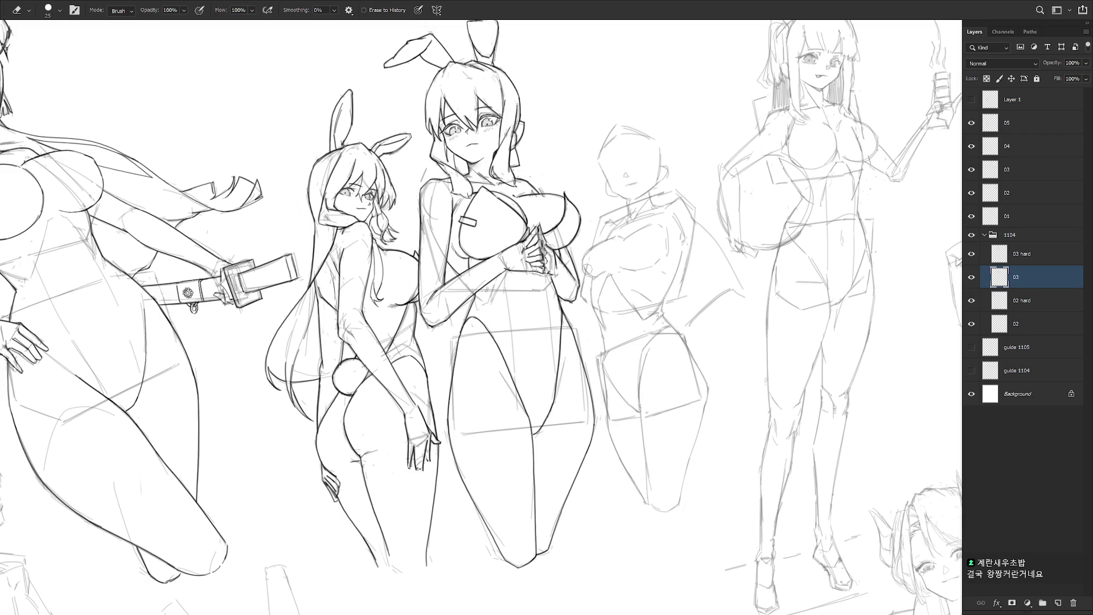
key("b")
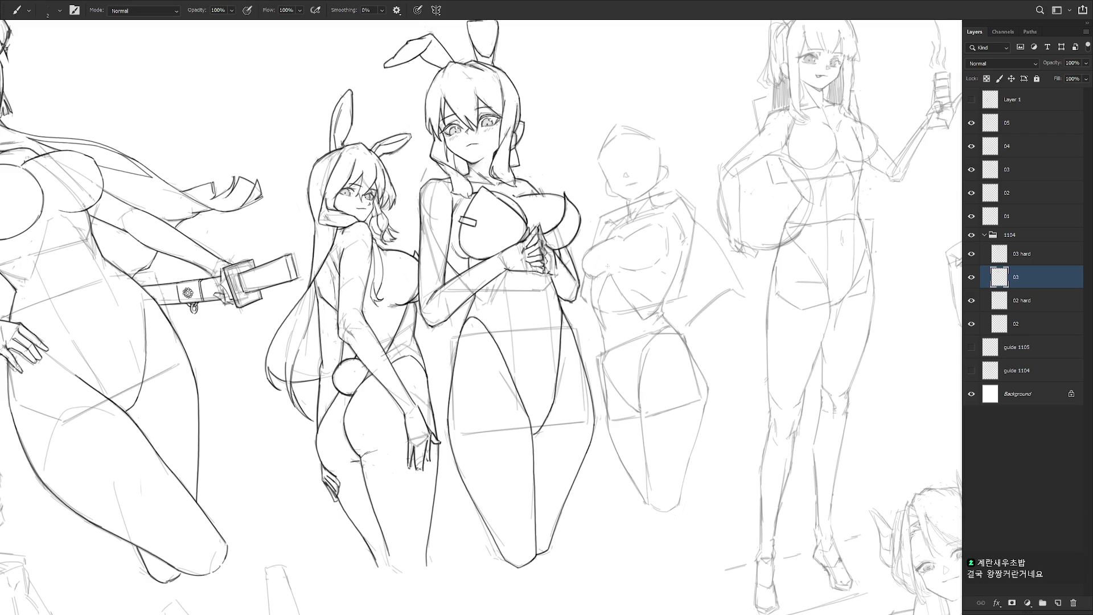
key("e")
key("b")
key("e")
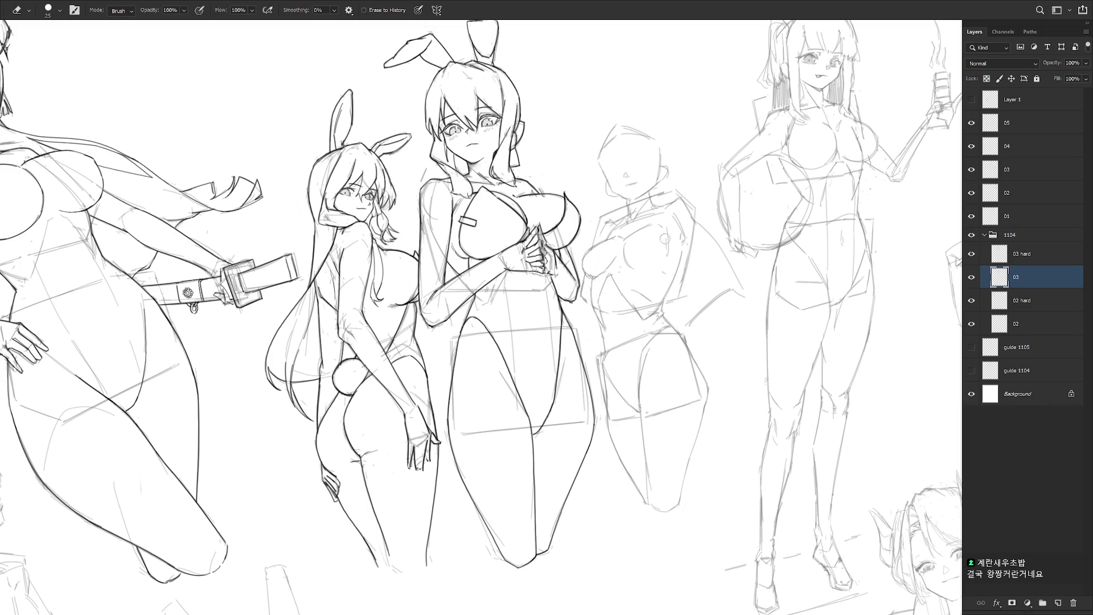
key("b")
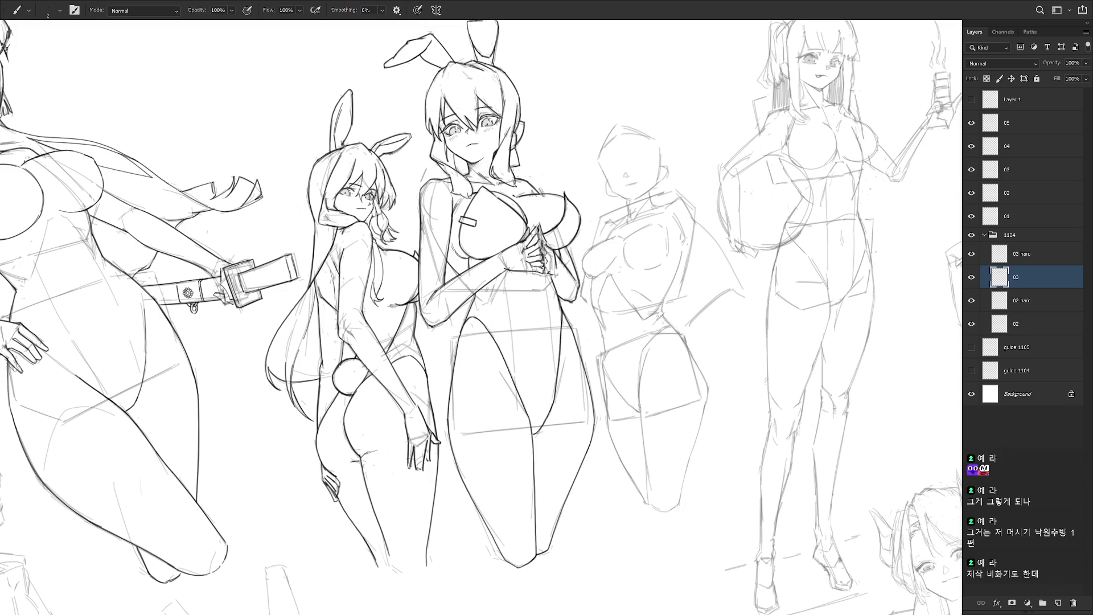
left_click_drag(709, 313, 742, 341)
- Refine the fourth figure's chest and shoulder lines, alternating eraser and 2 px brush
key("e")
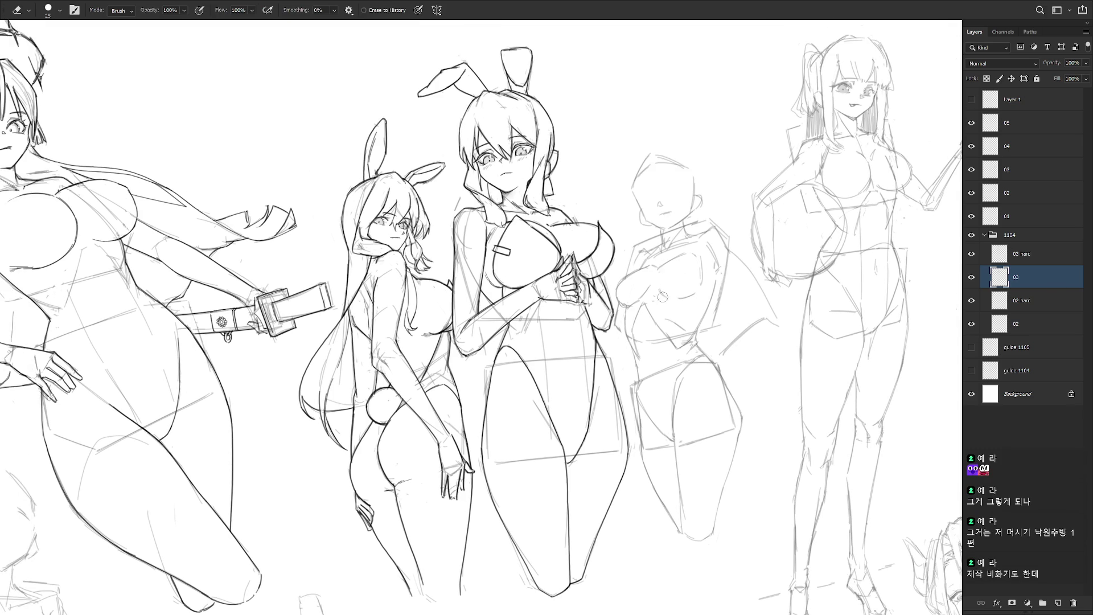
key("b")
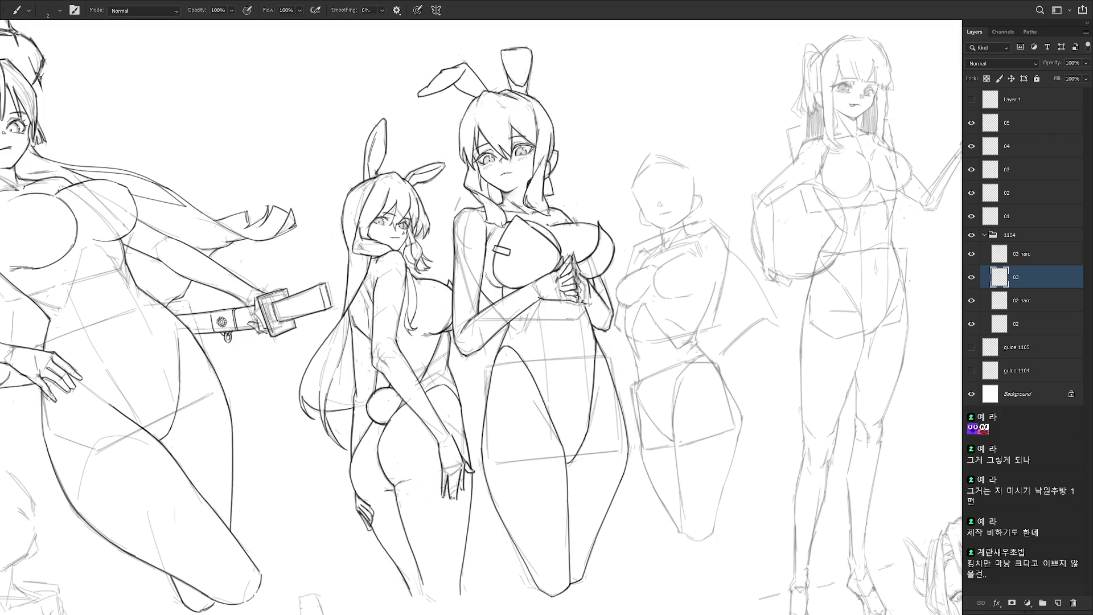
key("e")
key("b")
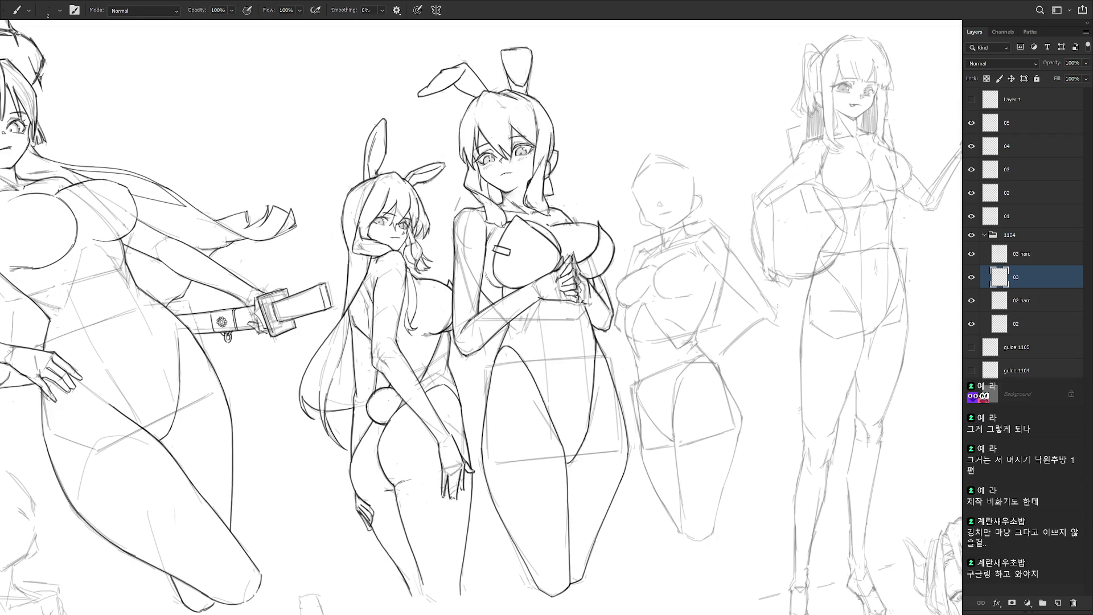
key("e")
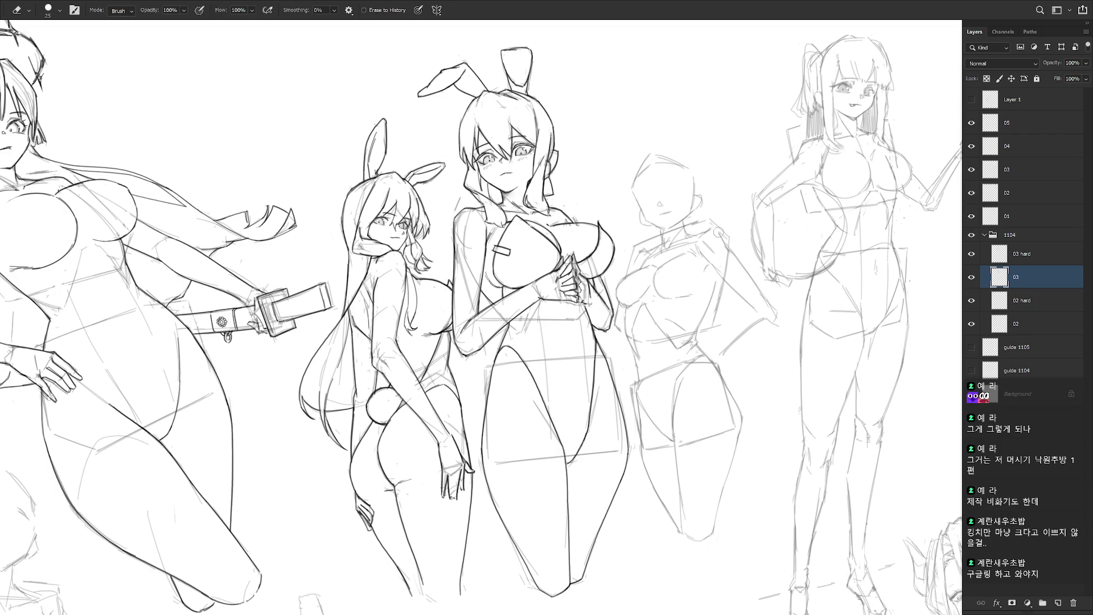
key("b")
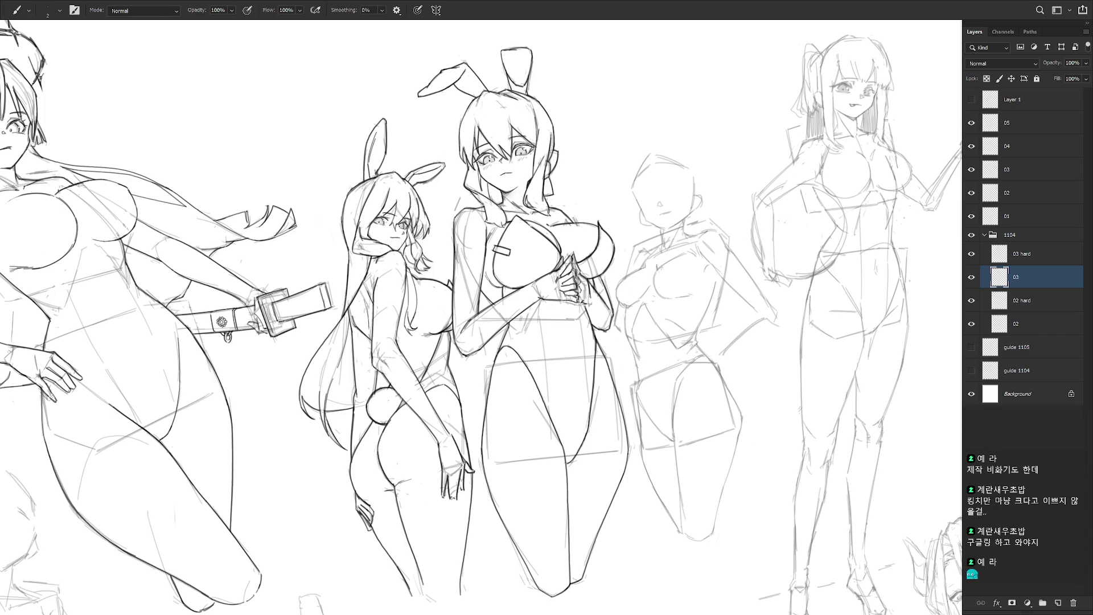
key("e")
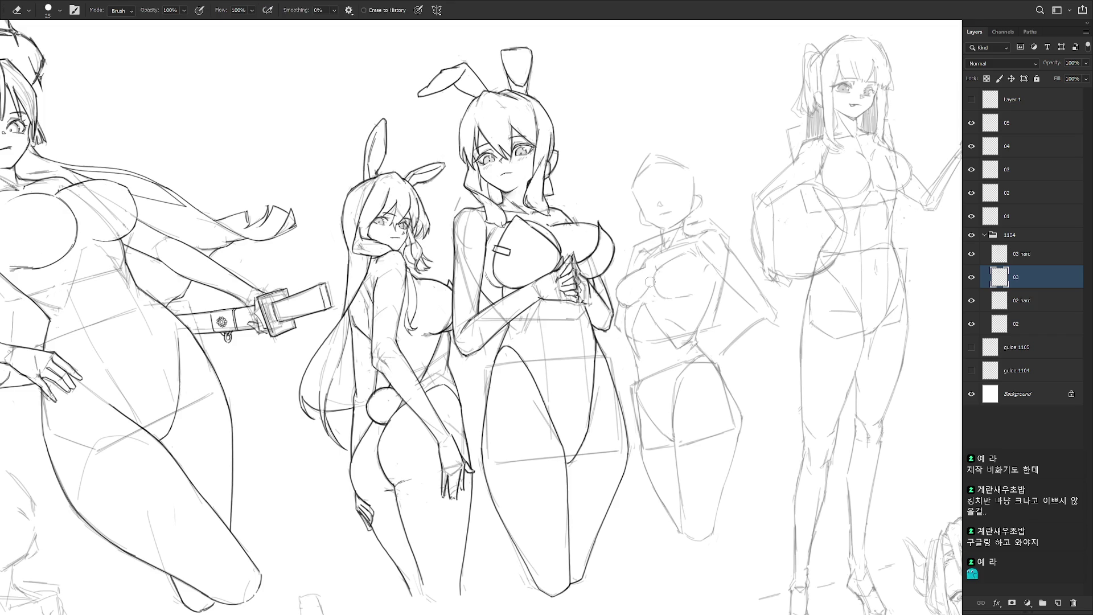
key("b")
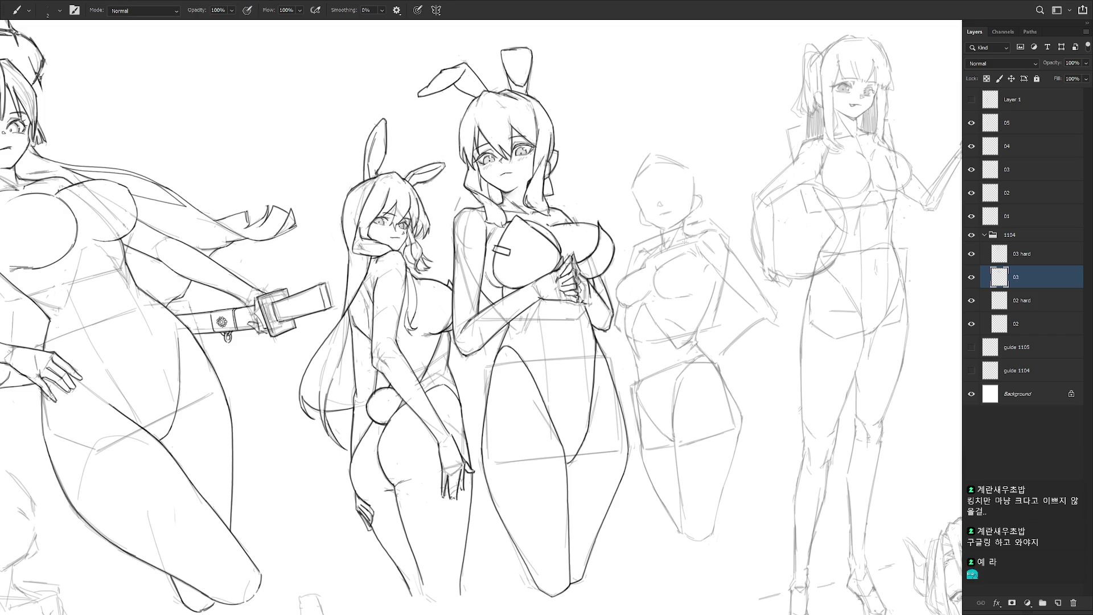
key("e")
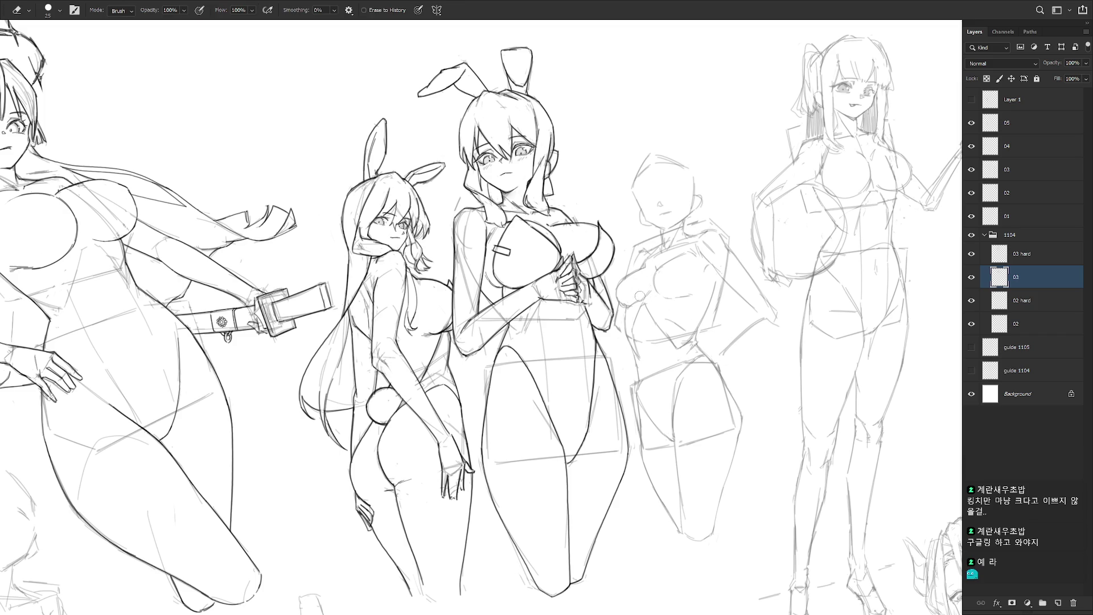
key("b")
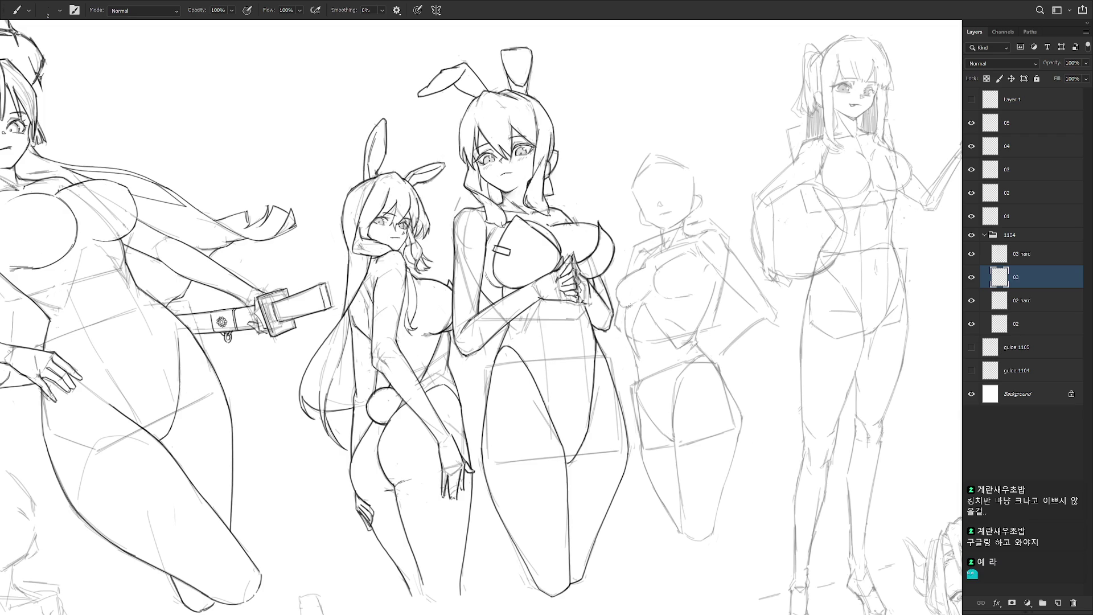
key("e")
key("b")
key("e")
key("b")
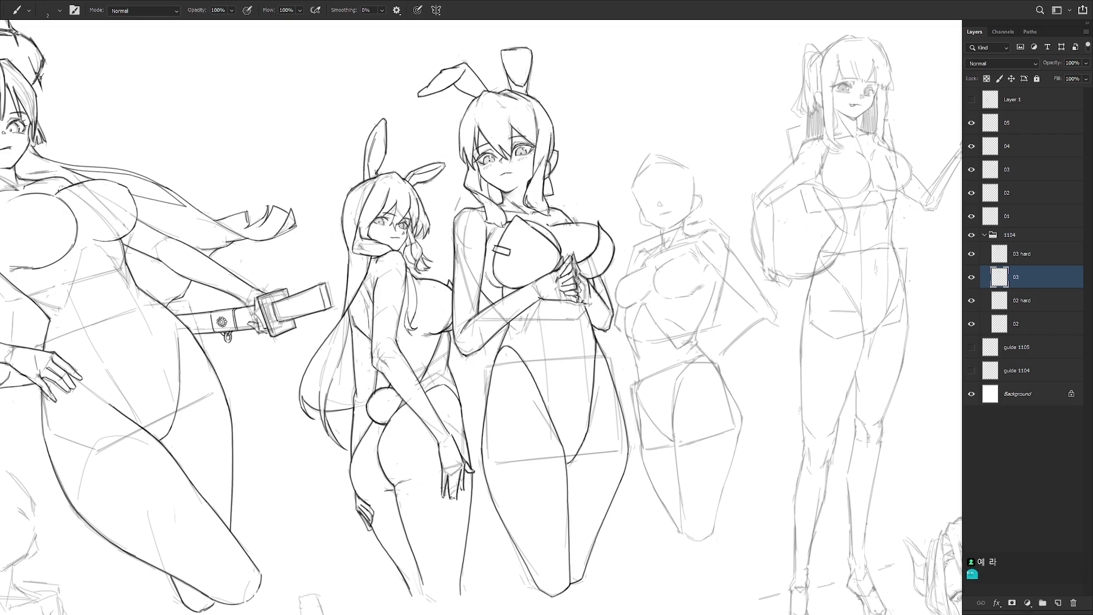
- Lasso the fourth figure's chest, commit a Free Transform on it, and deselect
key("l")
mouse_move(655, 289)
left_mouse_down()
mouse_move(709, 291)
mouse_move(703, 266)
mouse_move(663, 254)
mouse_move(652, 279)
mouse_move(680, 288)
left_mouse_up()
key("ctrl+t")
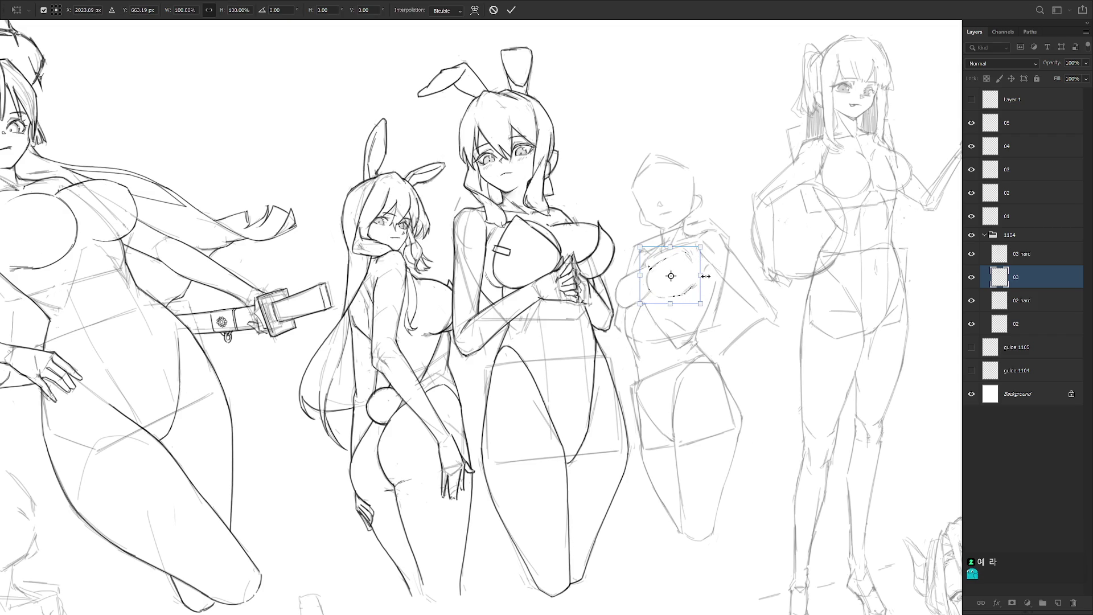
key("Return")
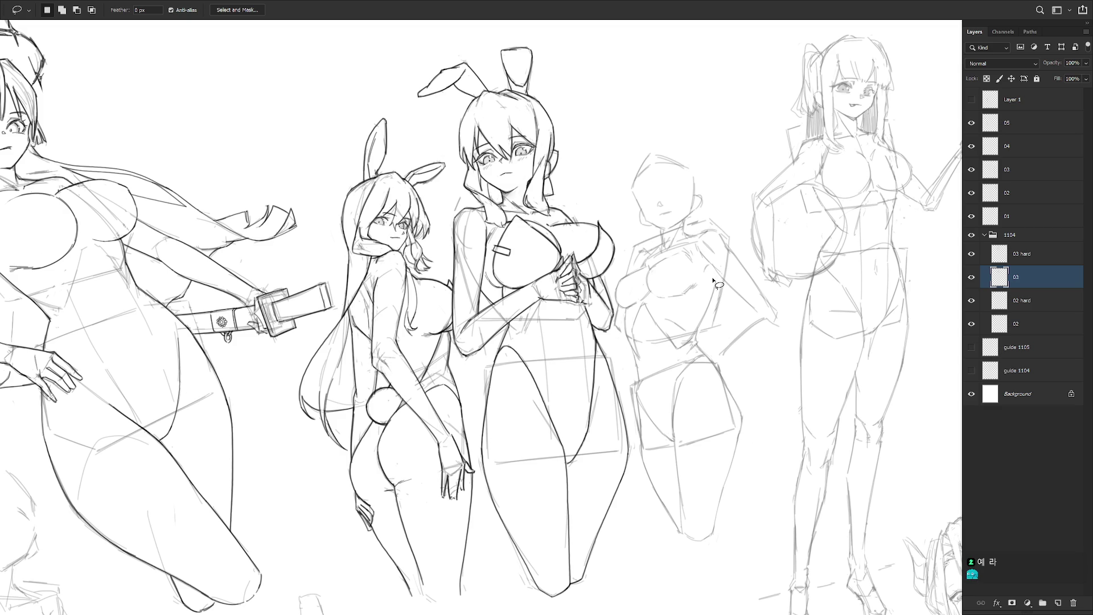
key("ctrl+d")
- Check the figure while alternating between brush and eraser
key("b")
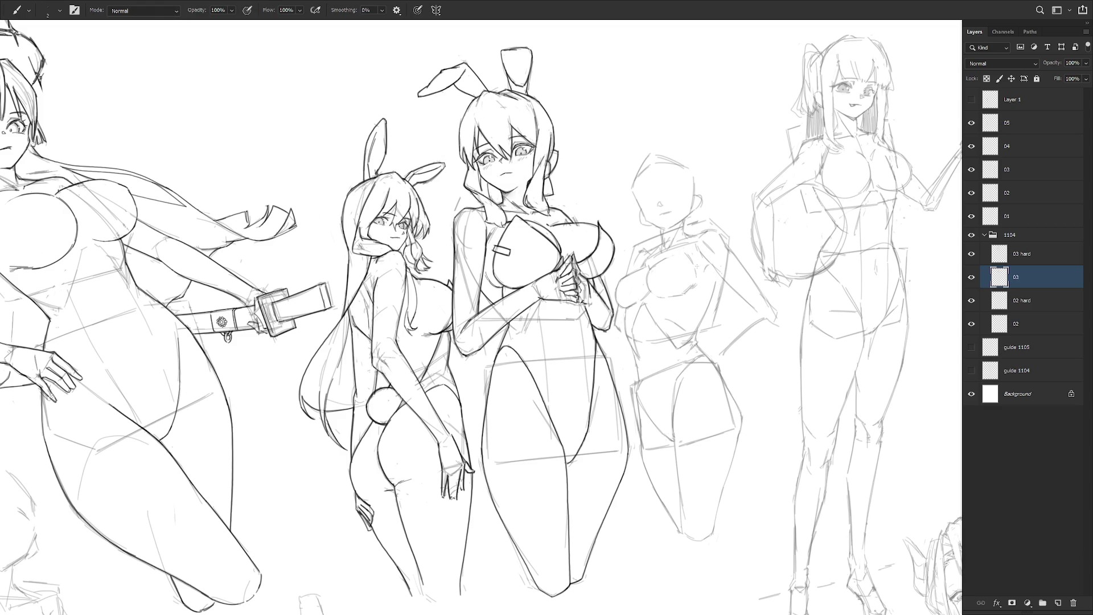
key("e")
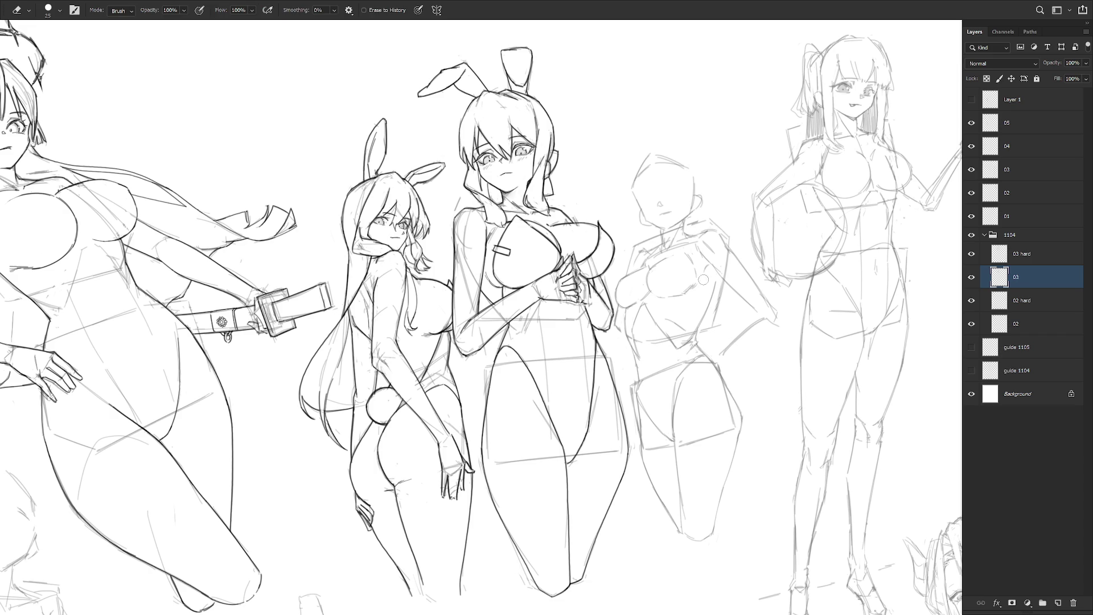
key("b")
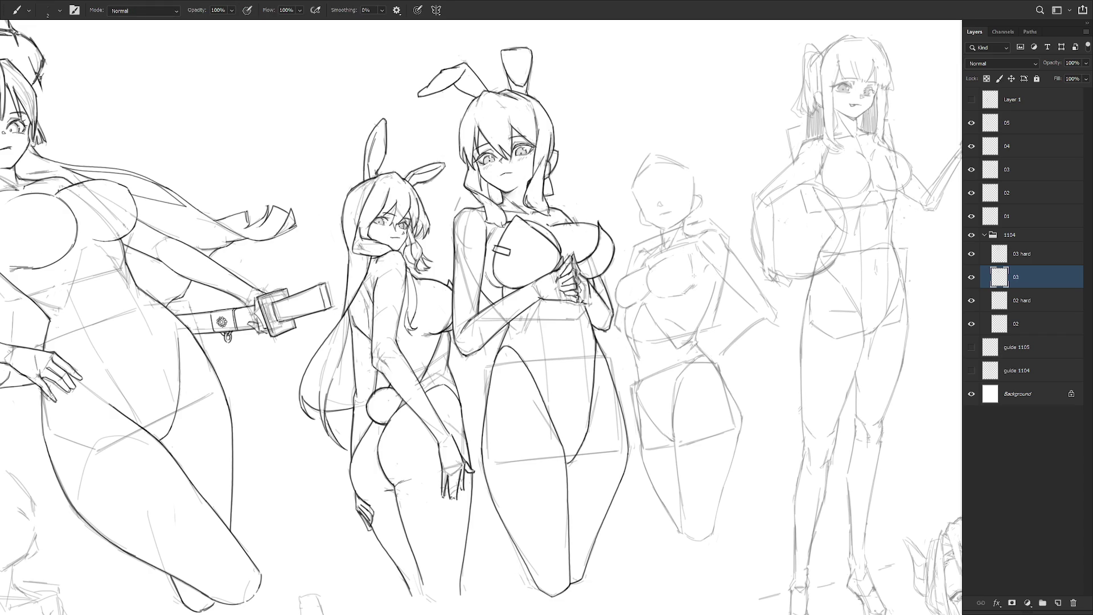
key("e")
key("b")
key("e")
key("b")
key("e")
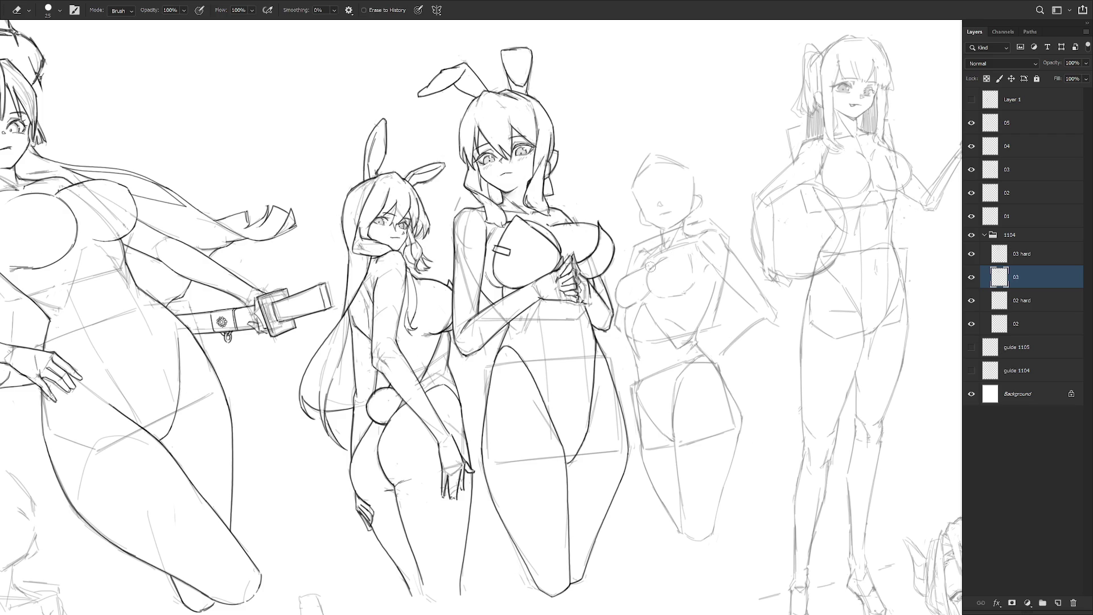
key("b")
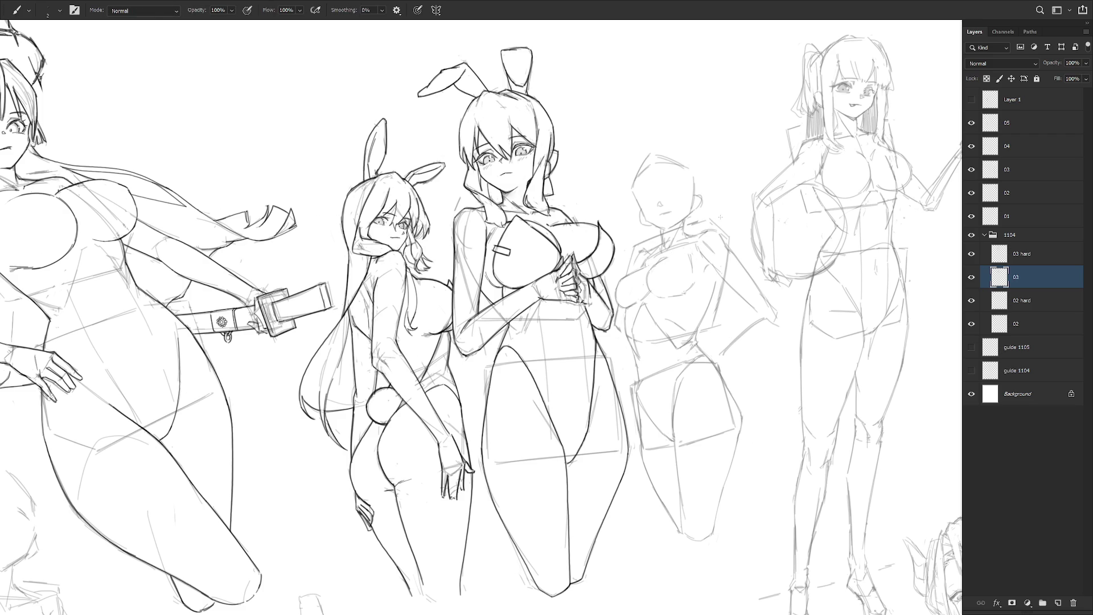
- Add a short brush stroke at the fourth figure's neck
key("e")
key("b")
key("e")
key("b")
key("e")
key("b")
left_click_drag(647, 250, 642, 262)
- Draw a short stroke along the fourth figure's shoulder
key("e")
key("b")
key("e")
key("b")
left_click_drag(673, 243, 695, 235)
scroll(638, 409, "down", 2)
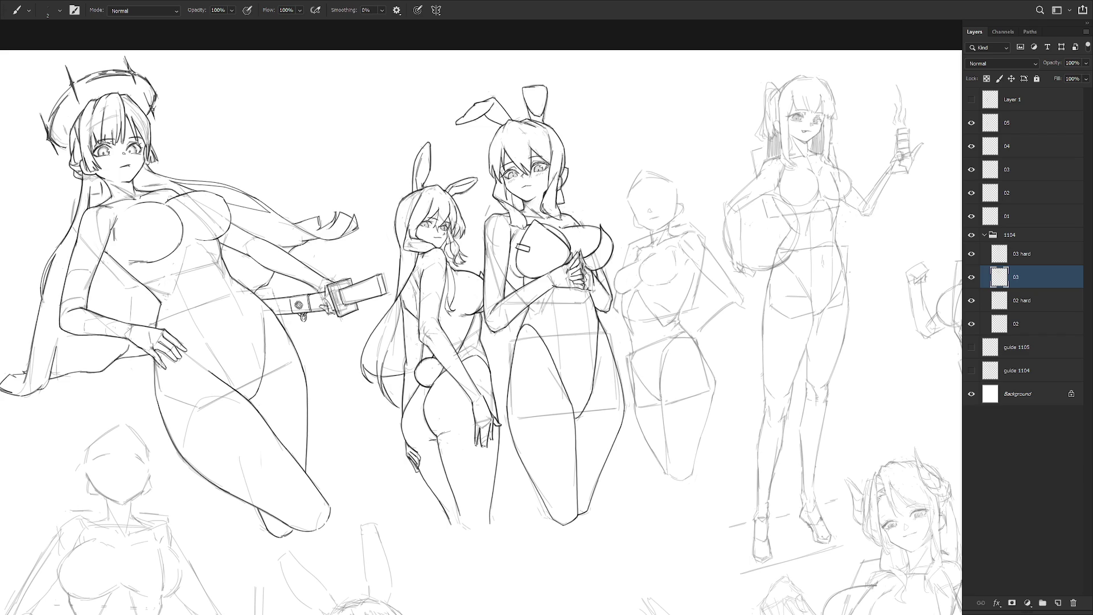
scroll(677, 308, "up", 1)
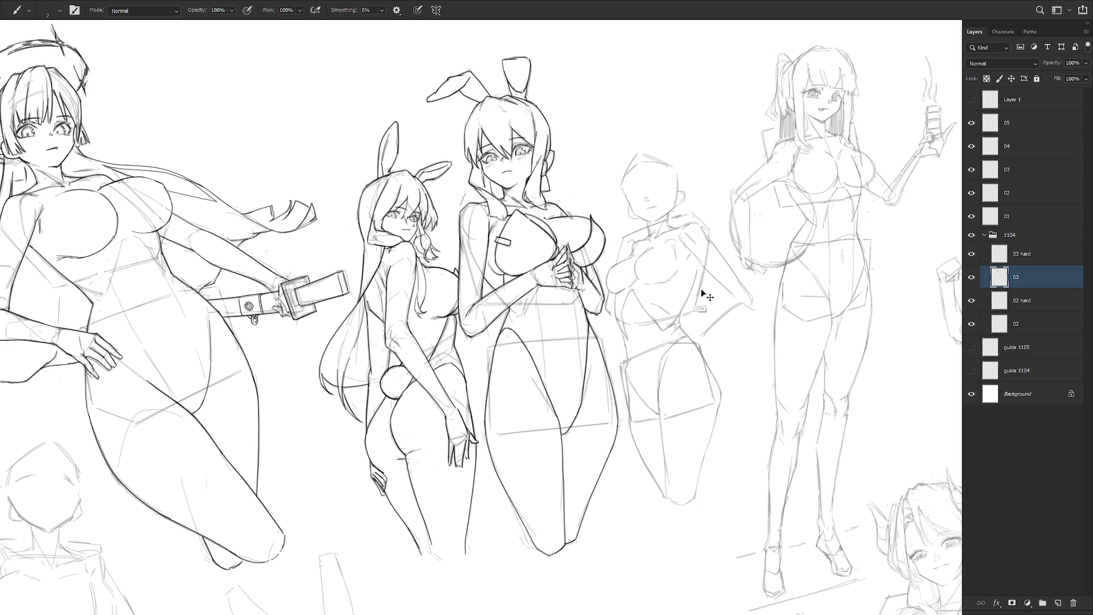
- Lasso the fourth figure's waist and nudge it a few pixels with Free Transform
key("l")
mouse_move(666, 304)
left_mouse_down()
mouse_move(649, 298)
mouse_move(662, 337)
mouse_move(680, 335)
mouse_move(706, 284)
mouse_move(701, 268)
left_mouse_up()
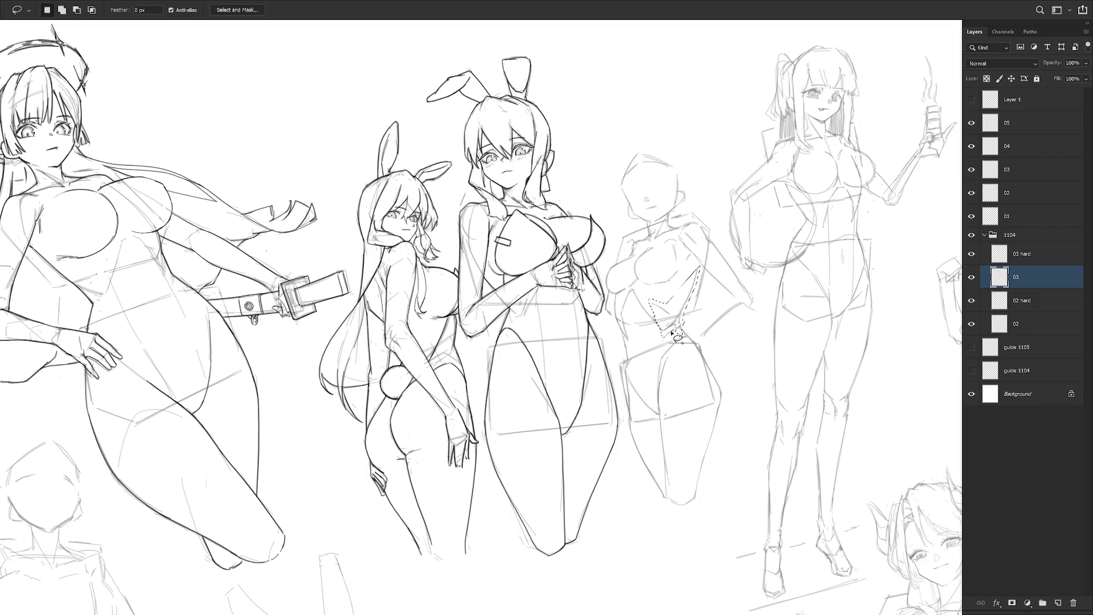
key("ctrl+t")
left_click_drag(675, 321, 677, 320)
key("Return")
key("ctrl+d")
key("e")
key("b")
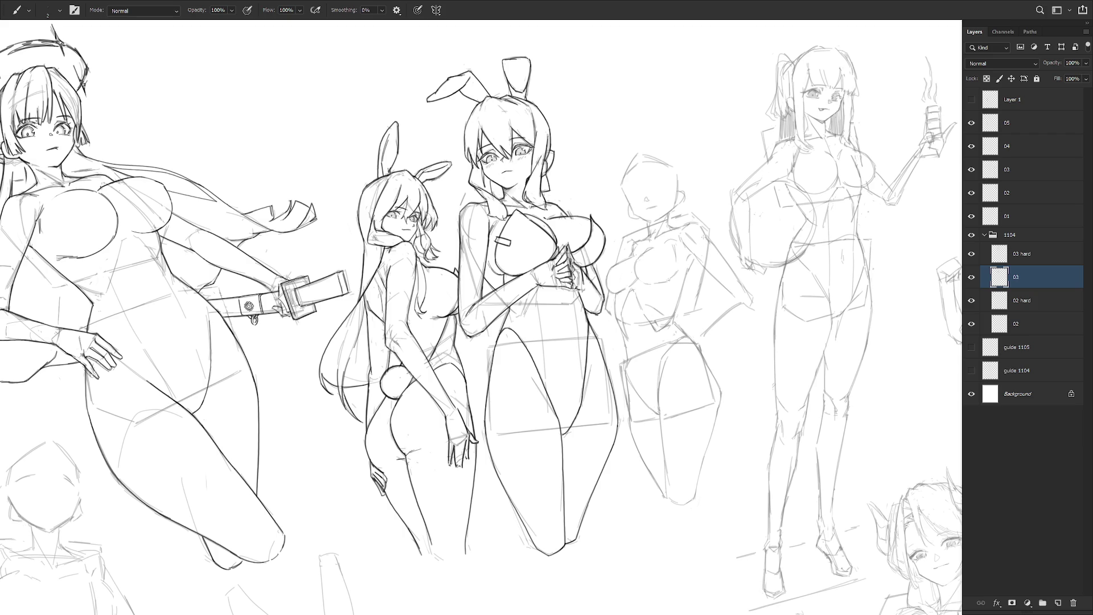
- Lasso the fourth figure's arm and shift it slightly into place
key("l")
mouse_move(693, 206)
left_mouse_down()
mouse_move(679, 246)
mouse_move(685, 318)
mouse_move(745, 337)
mouse_move(746, 218)
left_mouse_up()
key("ctrl+t")
left_click_drag(723, 295, 719, 297)
key("Return")
key("ctrl+d")
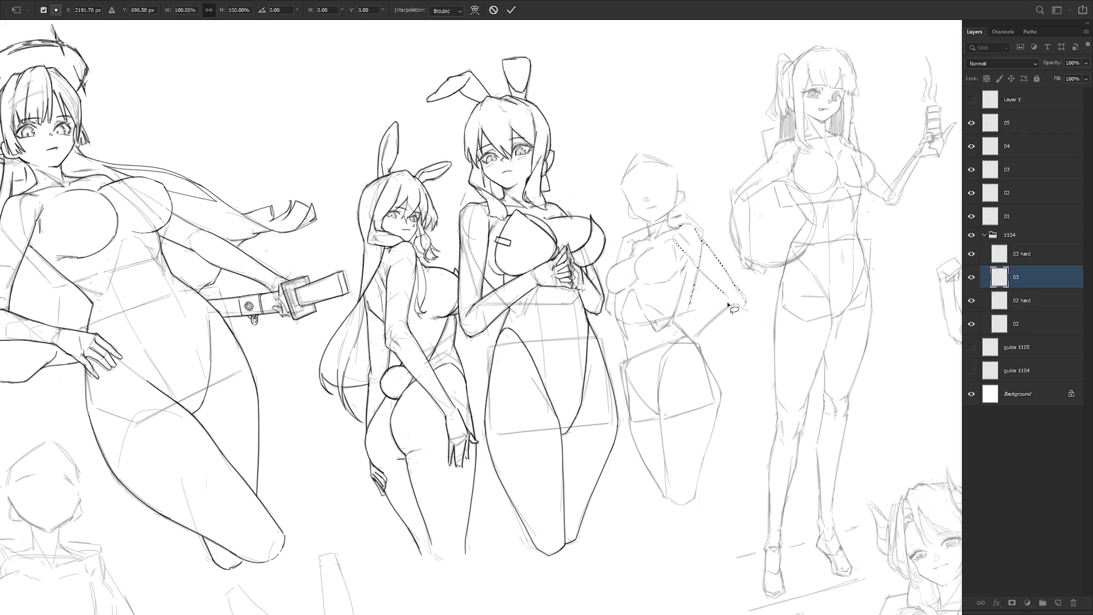
- Draw a line along the right side of the fourth figure's torso
key("b")
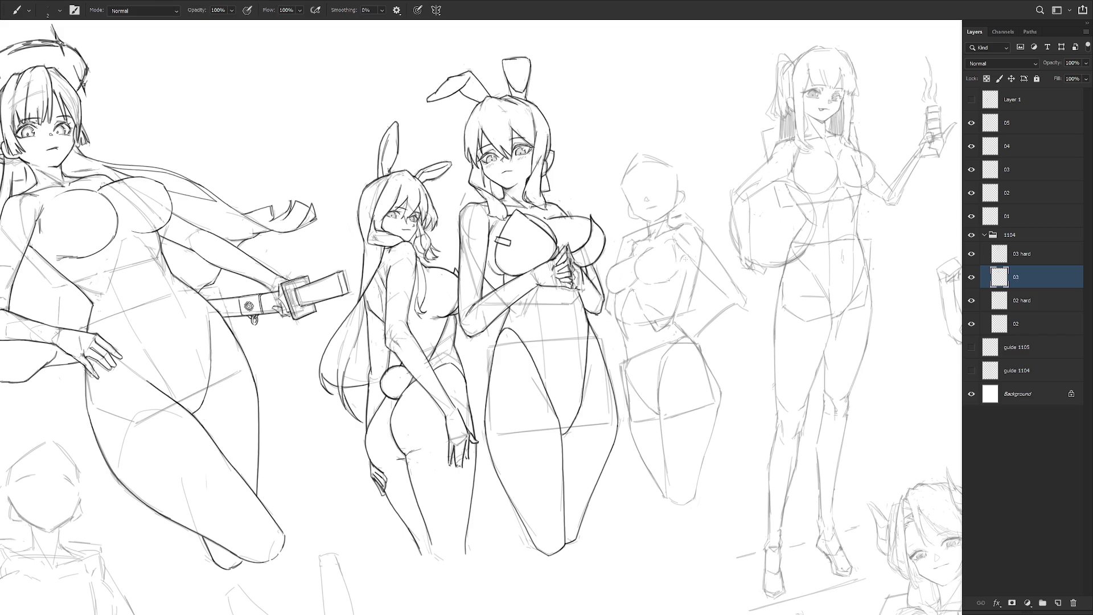
key("e")
key("b")
key("e")
key("b")
left_click_drag(705, 310, 723, 348)
key("r")
left_click_drag(797, 398, 804, 323)
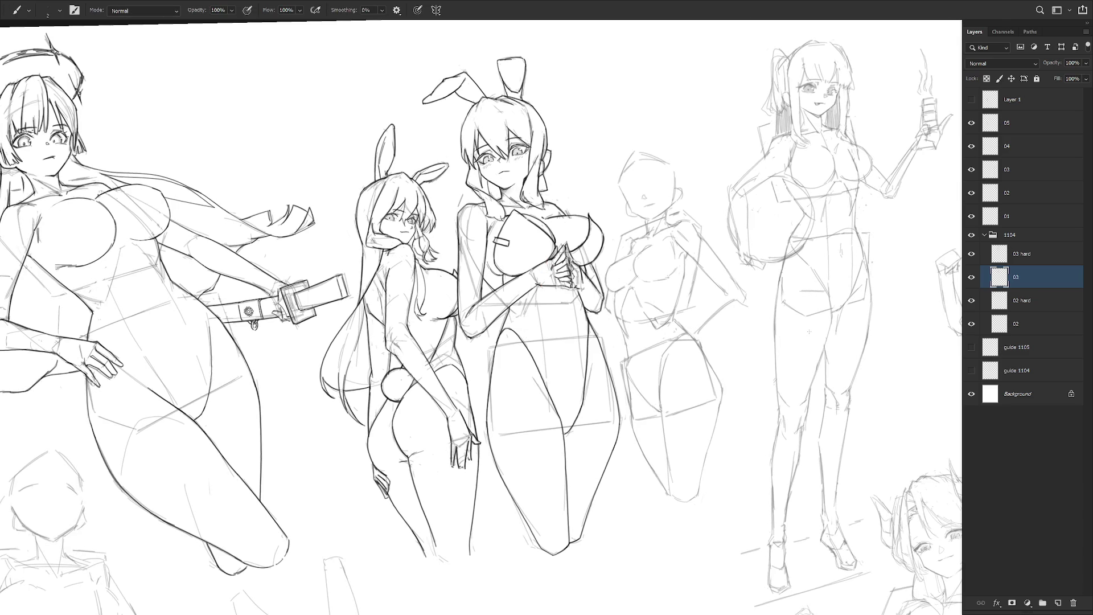
- Redraw the fourth figure's shoulder line and the hand resting on her hip
left_click_drag(690, 248, 708, 244)
mouse_move(721, 307)
left_mouse_down()
mouse_move(746, 293)
mouse_move(709, 324)
left_mouse_up()
left_click_drag(728, 299, 692, 335)
key("ctrl+z")
key("ctrl+z")
left_click_drag(700, 341, 722, 319)
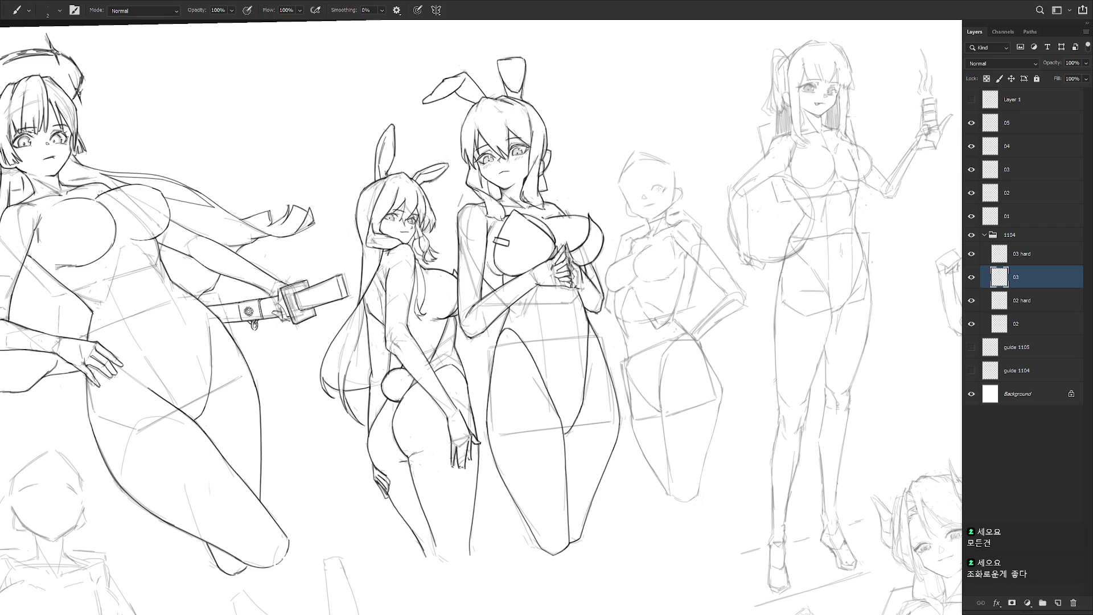
- Draw the pupil into the eye and erase stray marks on the face
left_click_drag(656, 189, 653, 193)
key("e")
key("b")
key("e")
key("b")
key("e")
key("b")
mouse_move(646, 201)
left_mouse_down()
mouse_move(659, 208)
mouse_move(643, 207)
left_mouse_up()
key("e")
key("b")
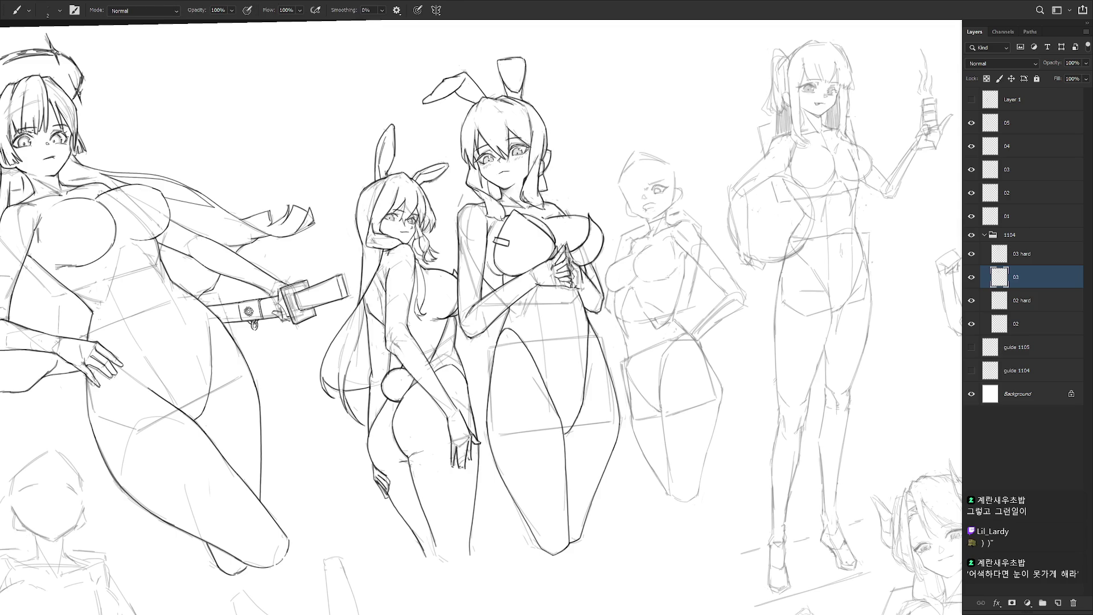
- Erase parts of the fourth figure's eye lines
key("e")
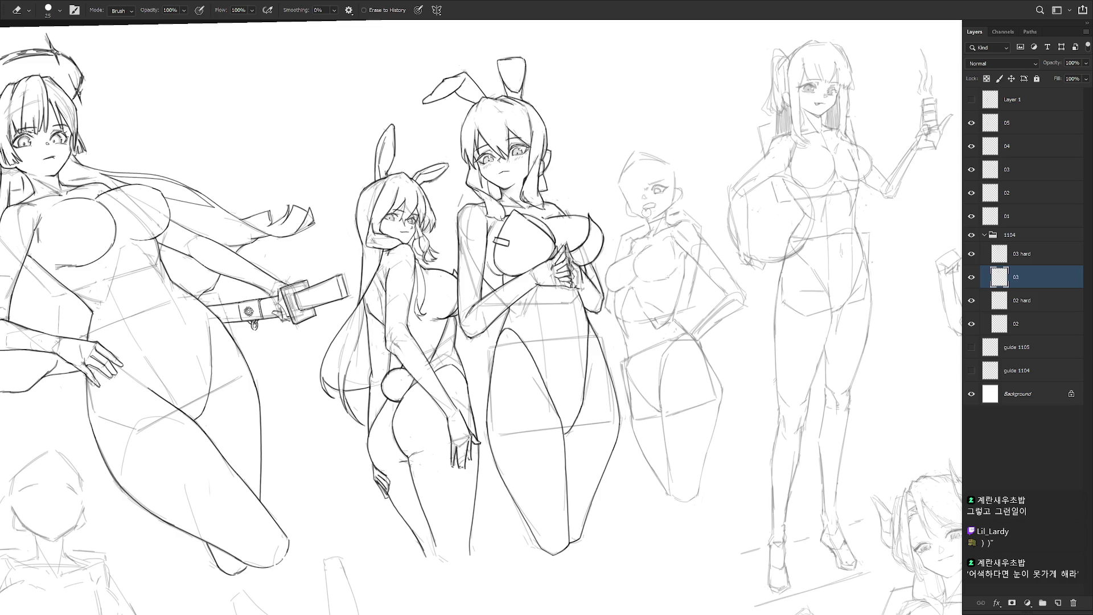
key("b")
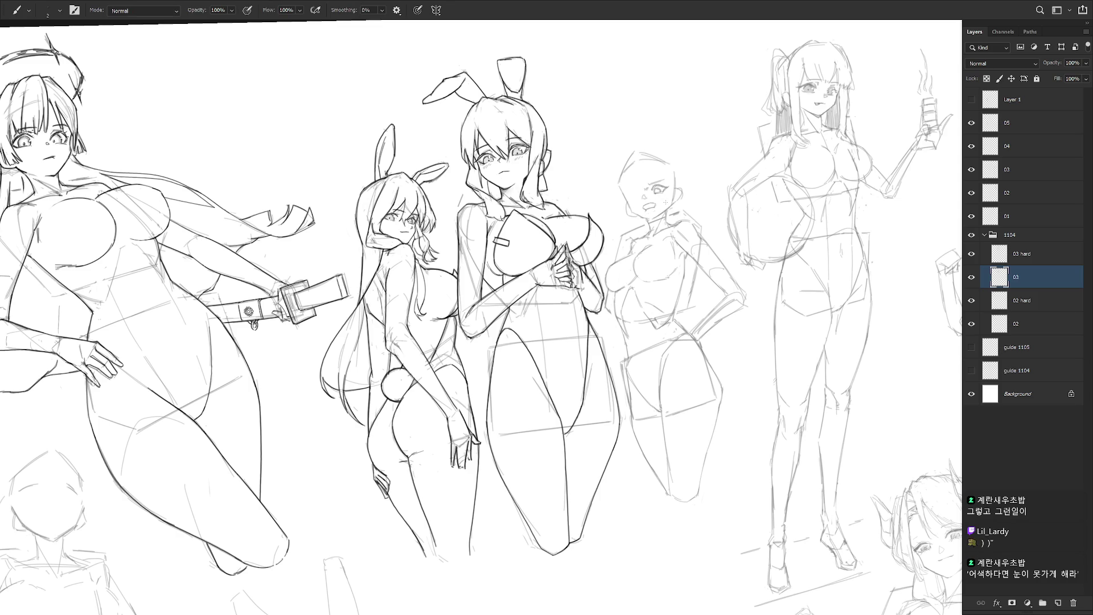
scroll(665, 202, "up", 1)
key("e")
left_click_drag(659, 226, 671, 231)
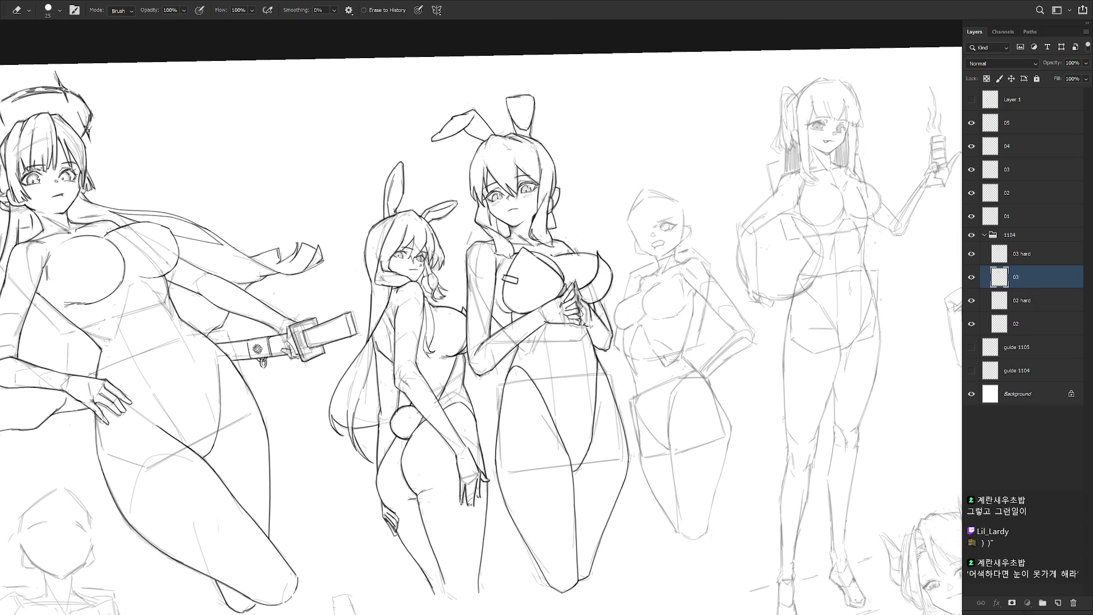
key("b")
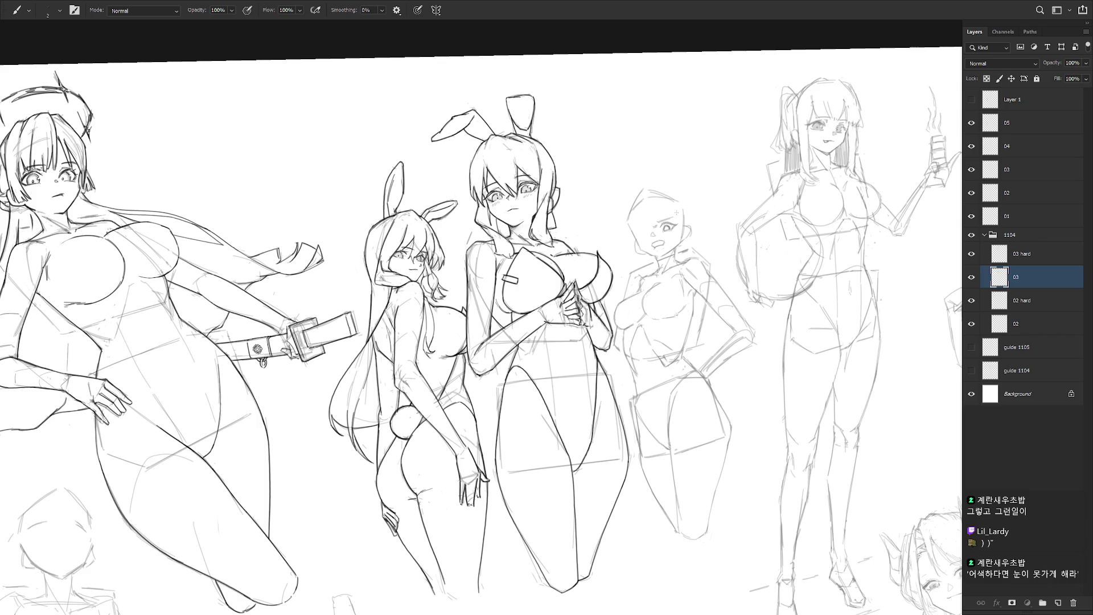
- Darken the fourth figure's left eye
key("e")
key("b")
key("e")
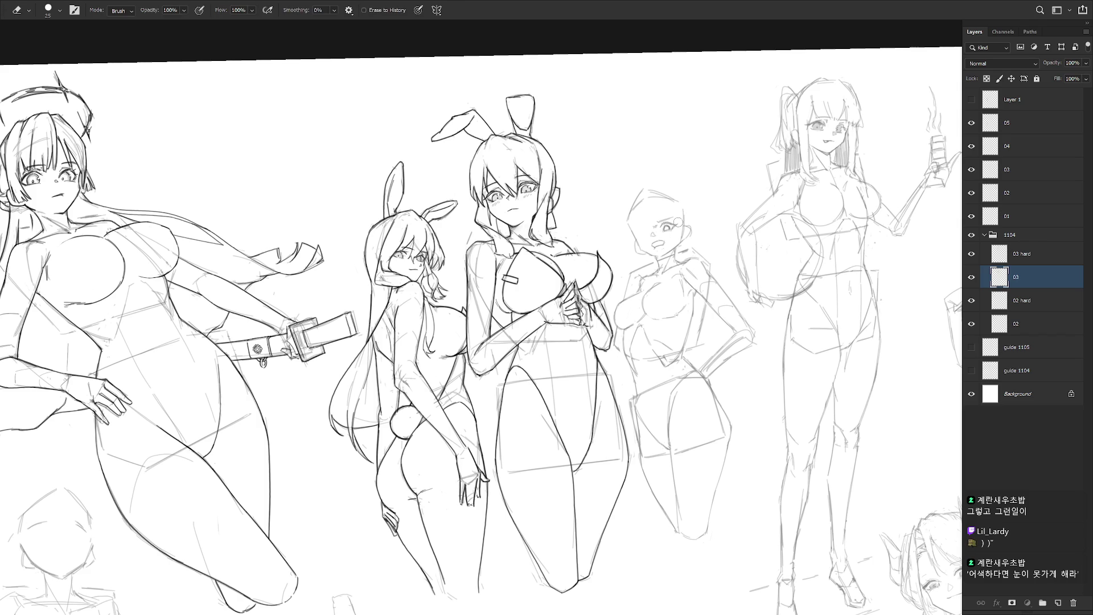
key("b")
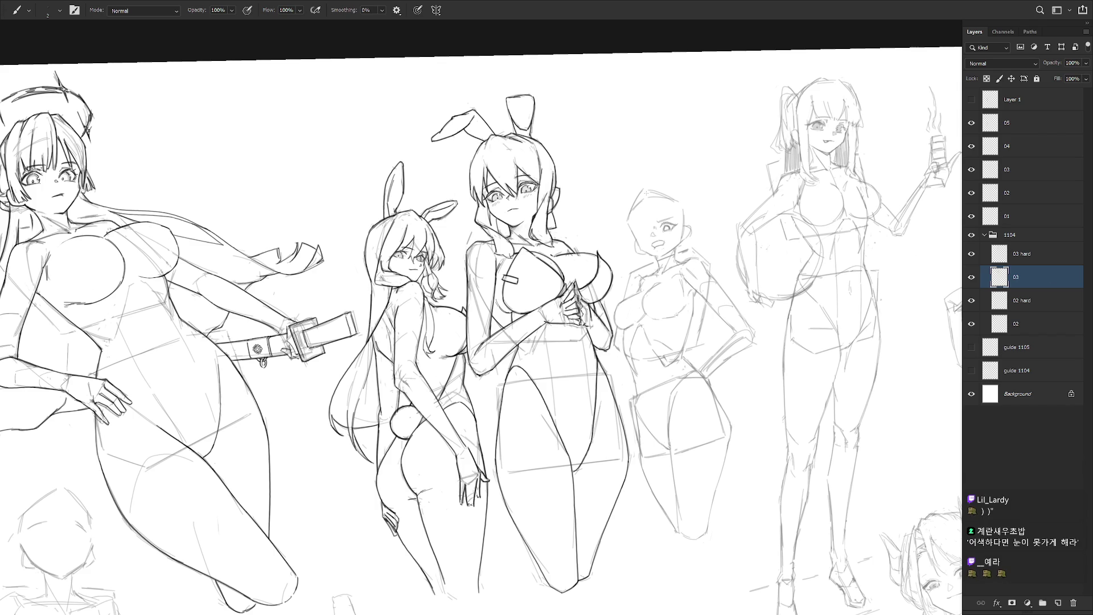
left_click_drag(643, 231, 641, 233)
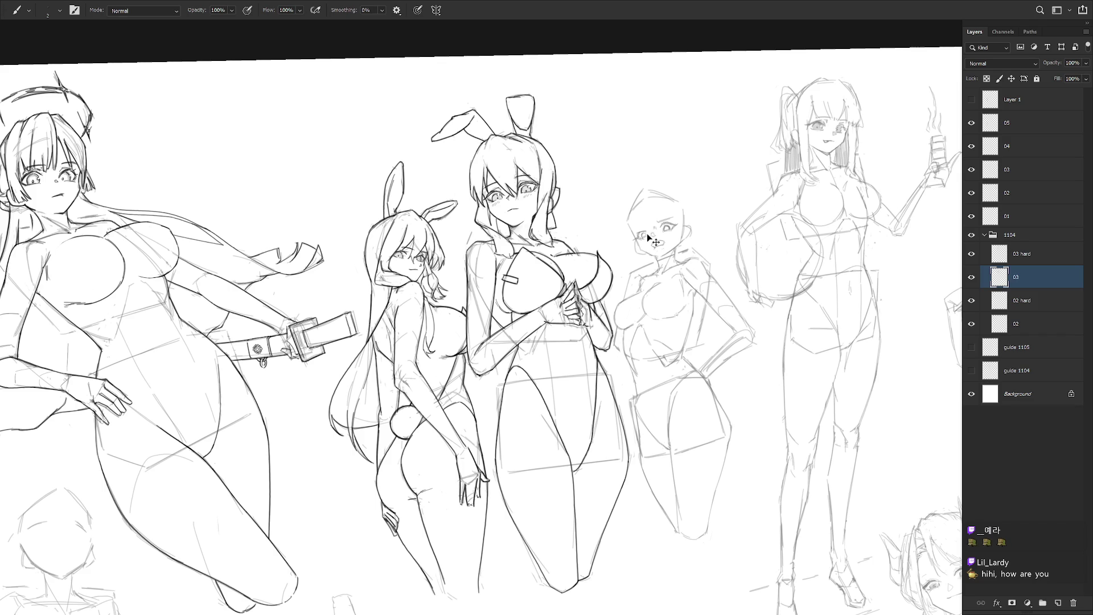
- Draw an eyebrow above the fourth figure's eye
key("e")
key("b")
key("e")
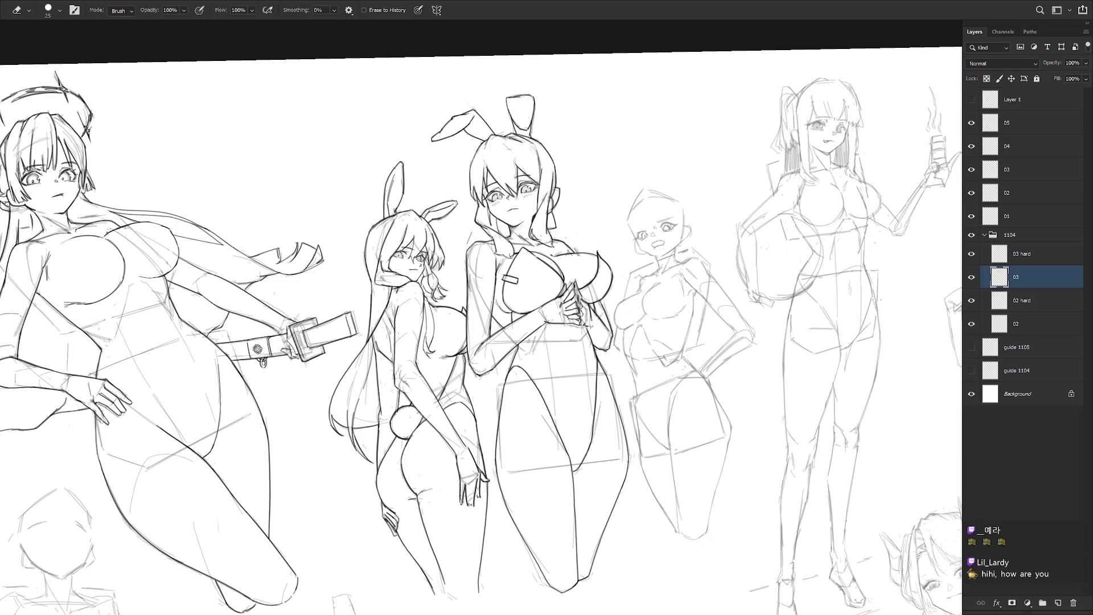
key("b")
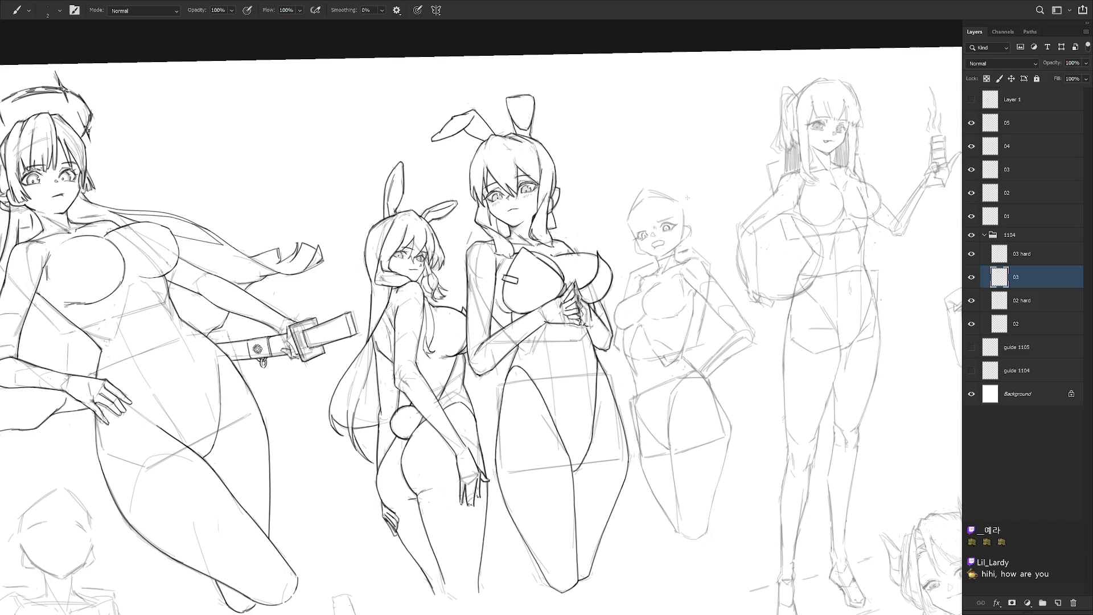
key("e")
key("b")
left_click_drag(652, 220, 671, 212)
- With the canvas mirrored, lasso the face, nudge it slightly, then flip back
scroll(676, 302, "down", 3)
key("h")
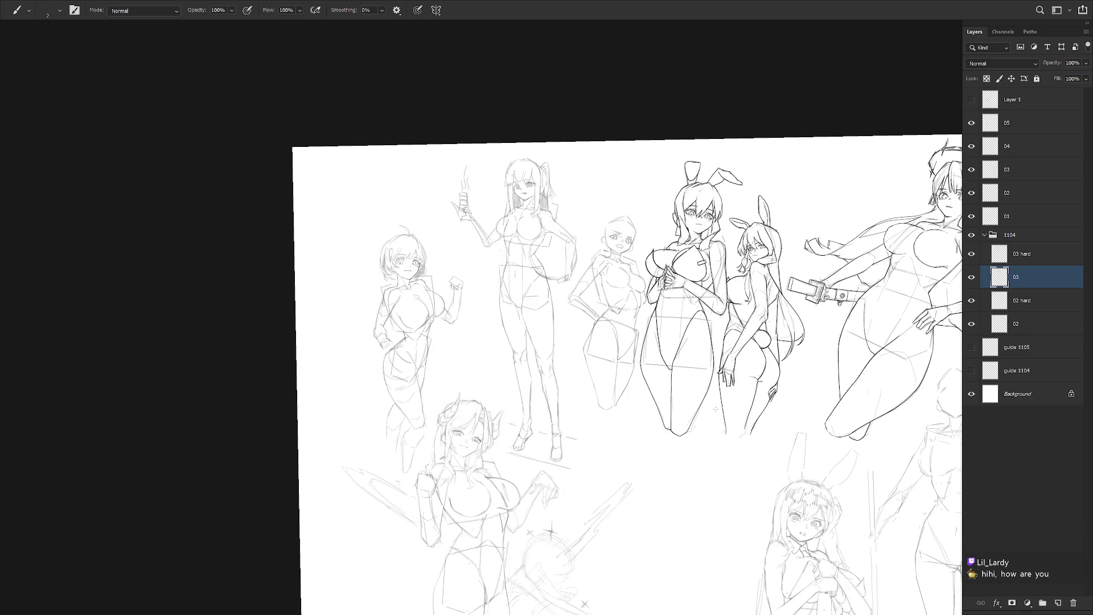
scroll(646, 246, "up", 3)
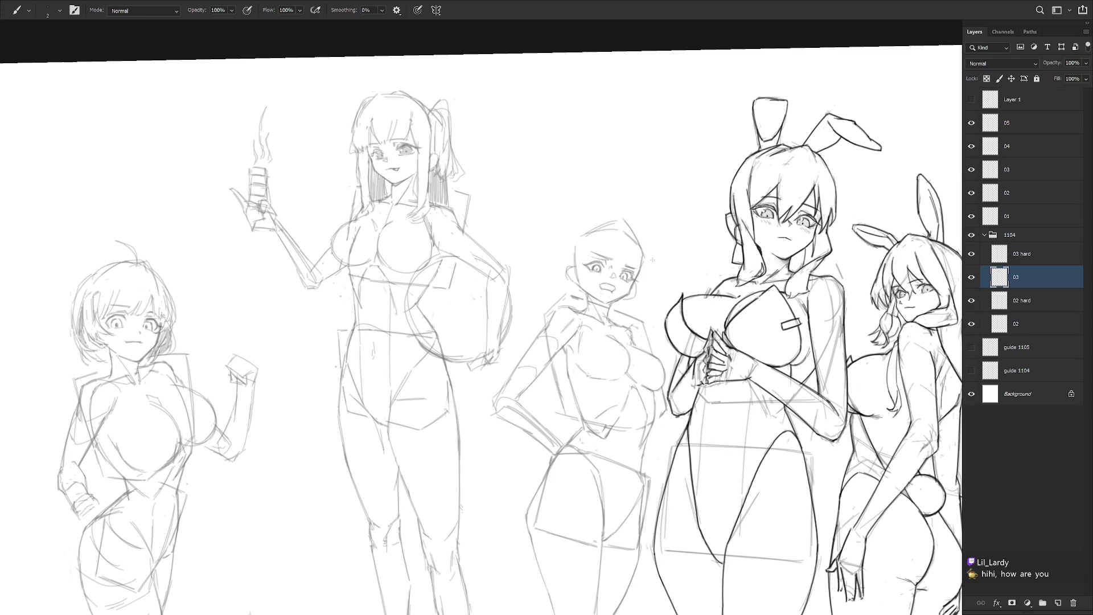
key("l")
mouse_move(613, 278)
left_mouse_down()
mouse_move(601, 282)
mouse_move(618, 257)
mouse_move(592, 246)
mouse_move(603, 292)
mouse_move(616, 281)
mouse_move(612, 258)
left_mouse_up()
scroll(612, 256, "up", 2)
key("ctrl+t")
key("Return")
key("ctrl+d")
scroll(653, 237, "down", 6)
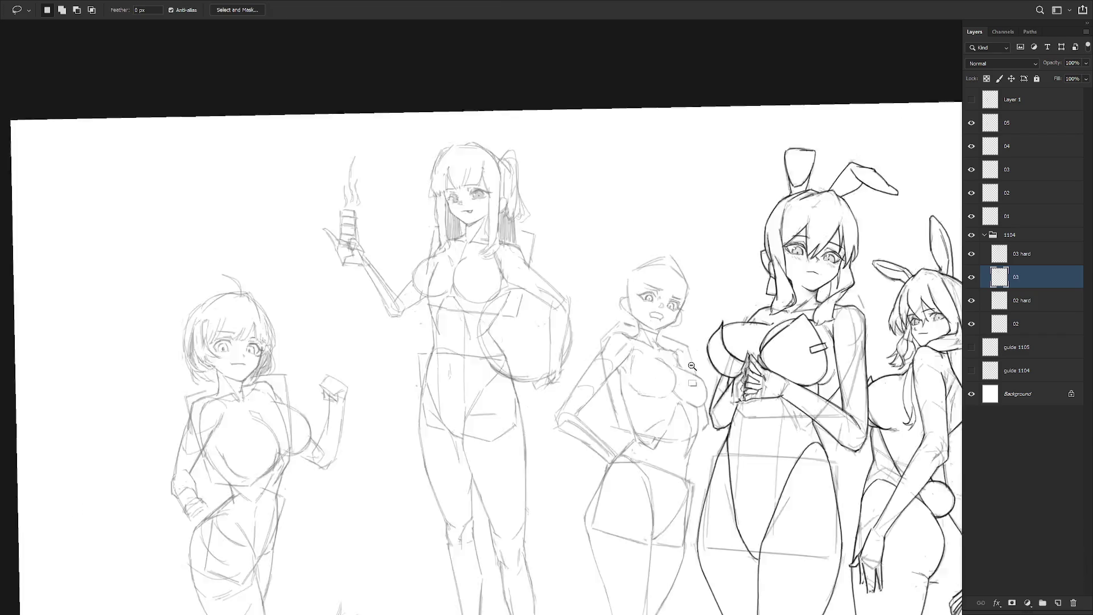
key("ctrl+shift+h")
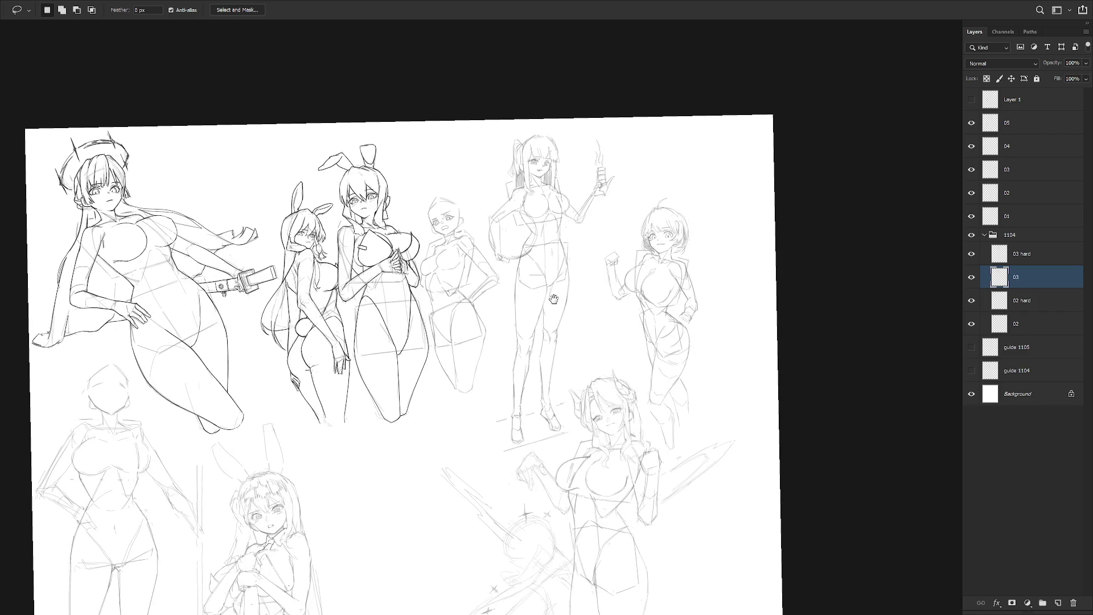
- Erase a bit of line at the fourth figure's jaw
scroll(635, 224, "left", 3)
scroll(632, 227, "up", 4)
key("e")
left_click_drag(610, 257, 627, 241)
key("b")
key("e")
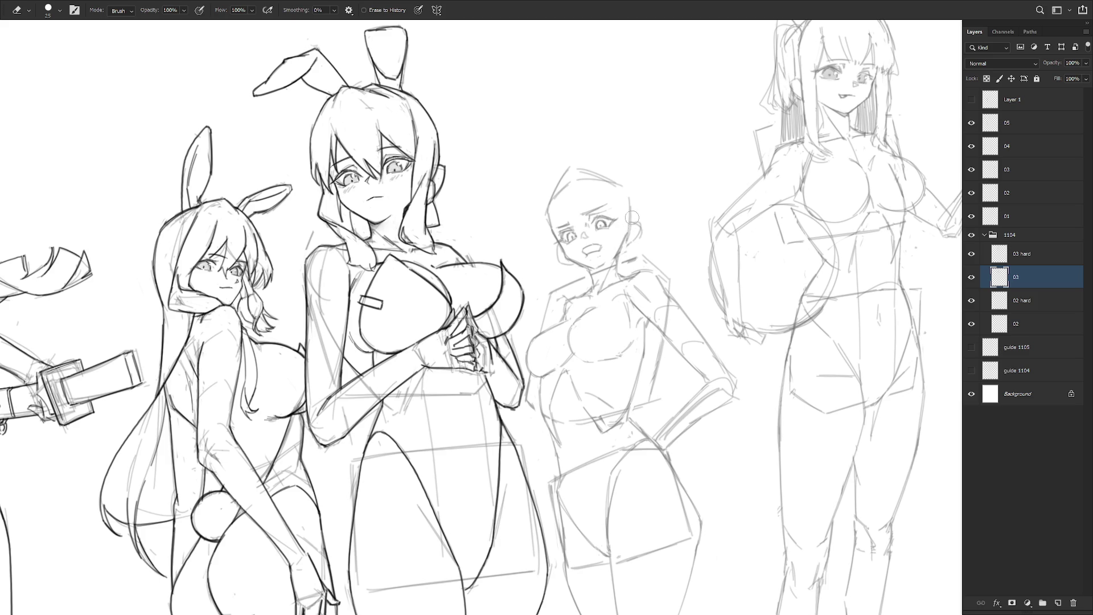
- Erase the faint line near the ear and add a short stroke beside the cheek
mouse_move(627, 239)
left_mouse_down()
mouse_move(628, 200)
mouse_move(628, 240)
left_mouse_up()
key("b")
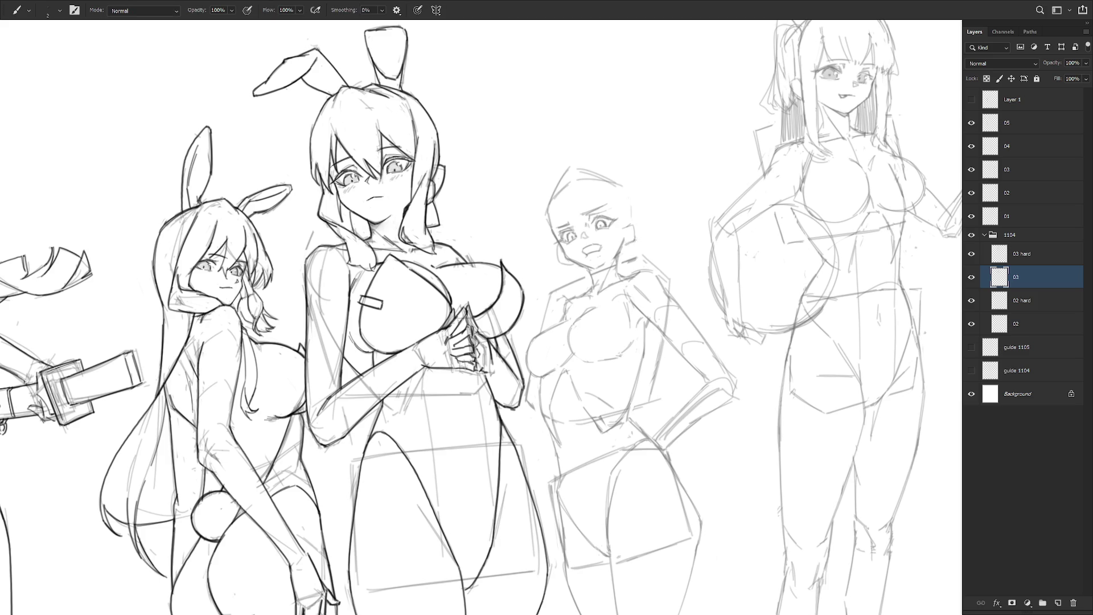
left_click_drag(627, 227, 627, 240)
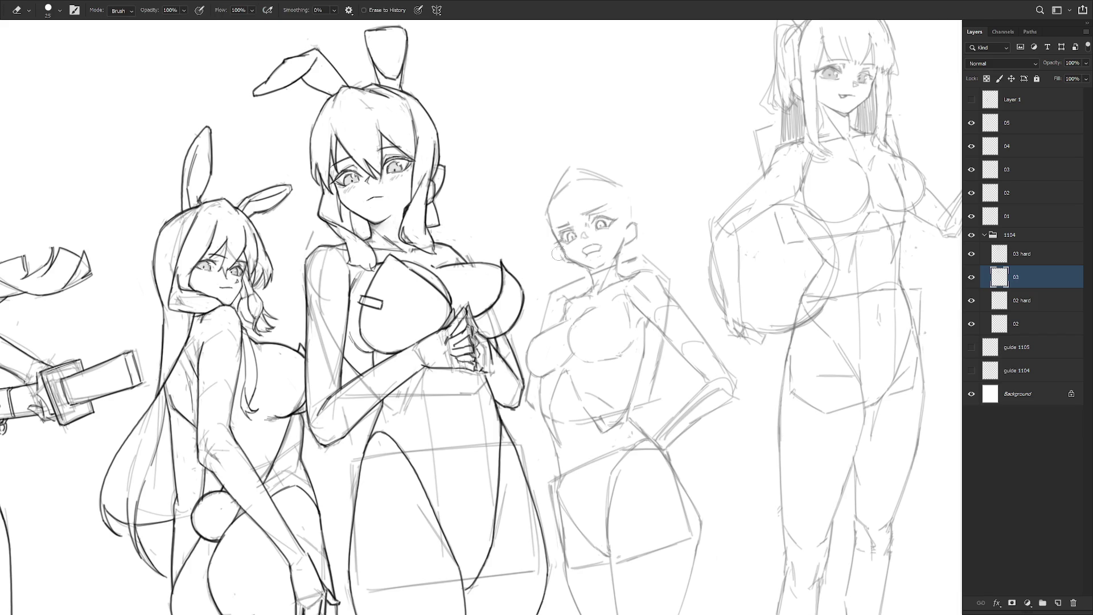
key("e")
key("b")
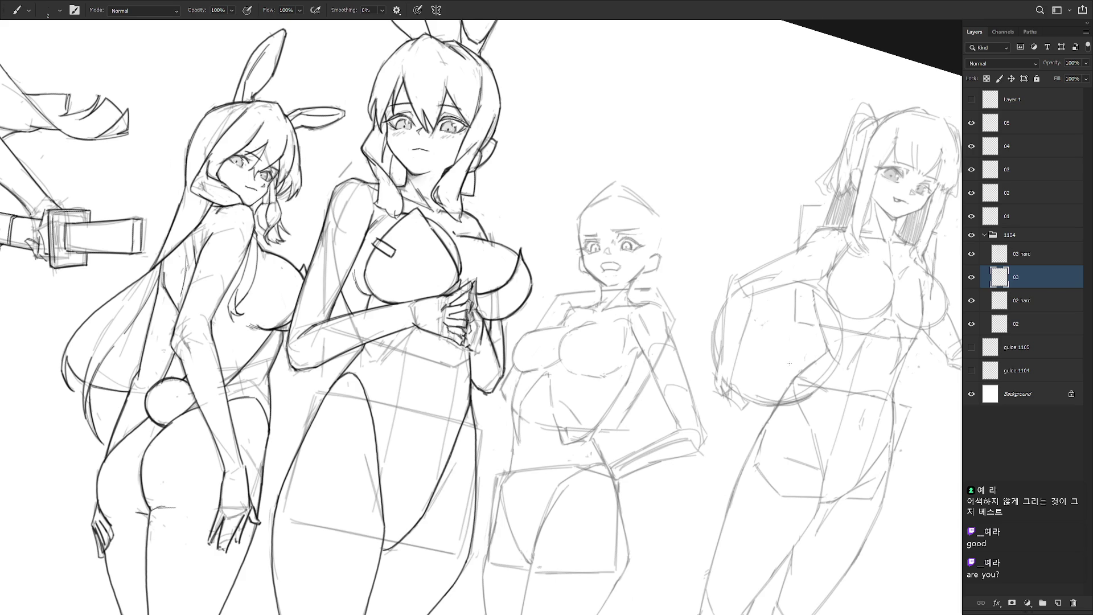
- Straighten the rotated canvas view back upright
key("Escape")
key("e")
key("b")
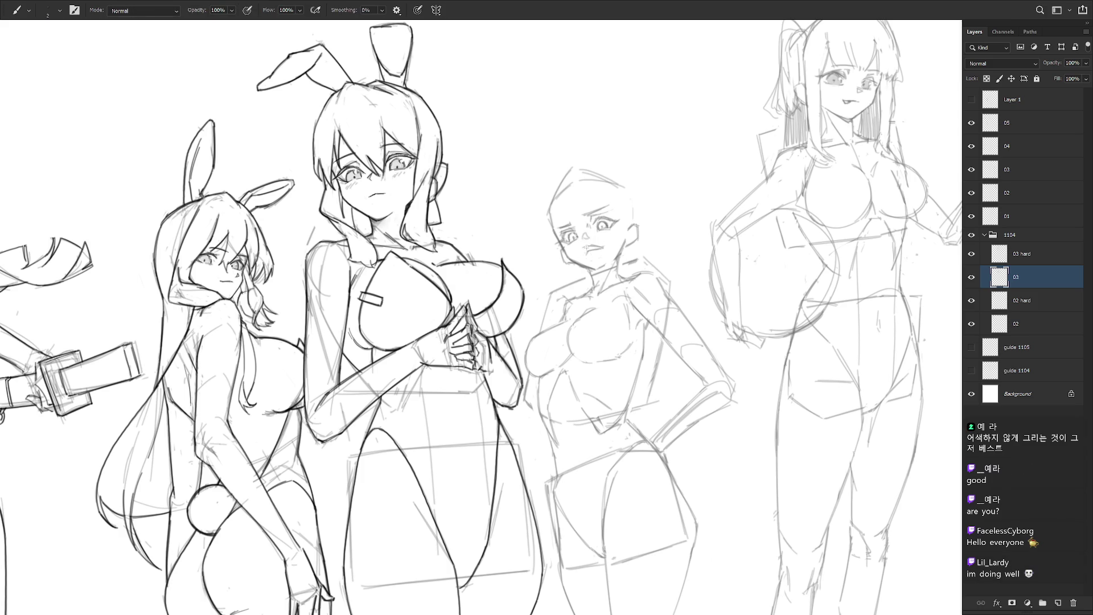
key("e")
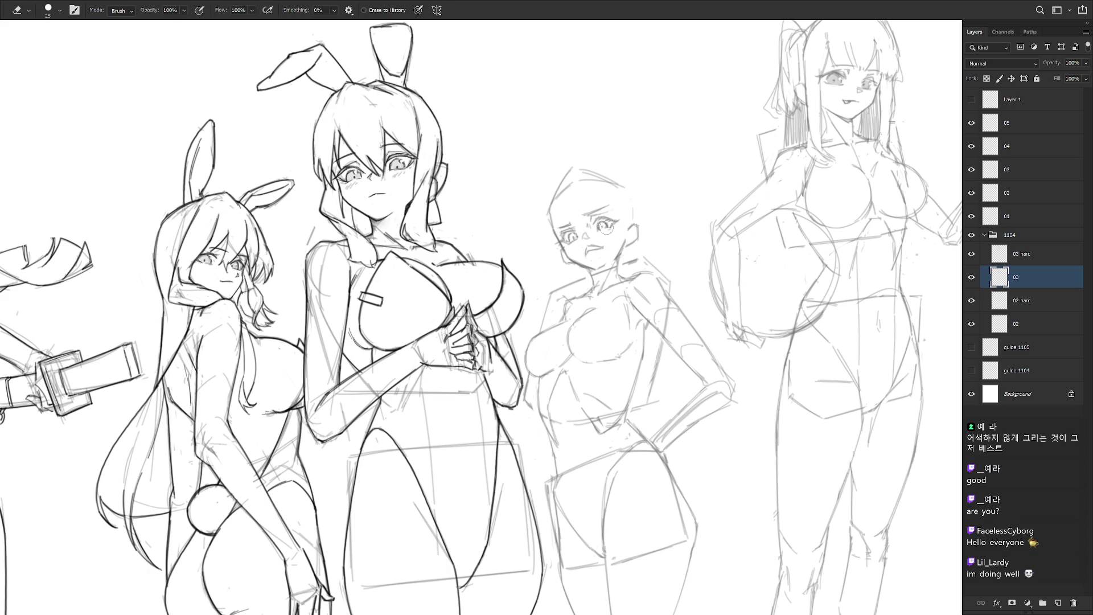
key("b")
key("e")
key("b")
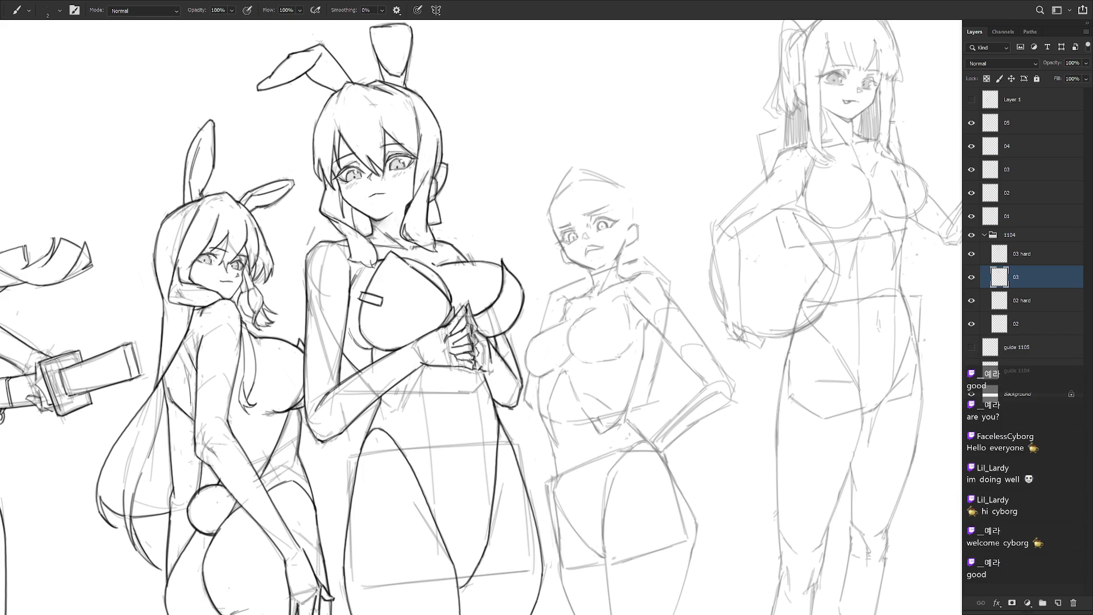
scroll(532, 199, "up", 2)
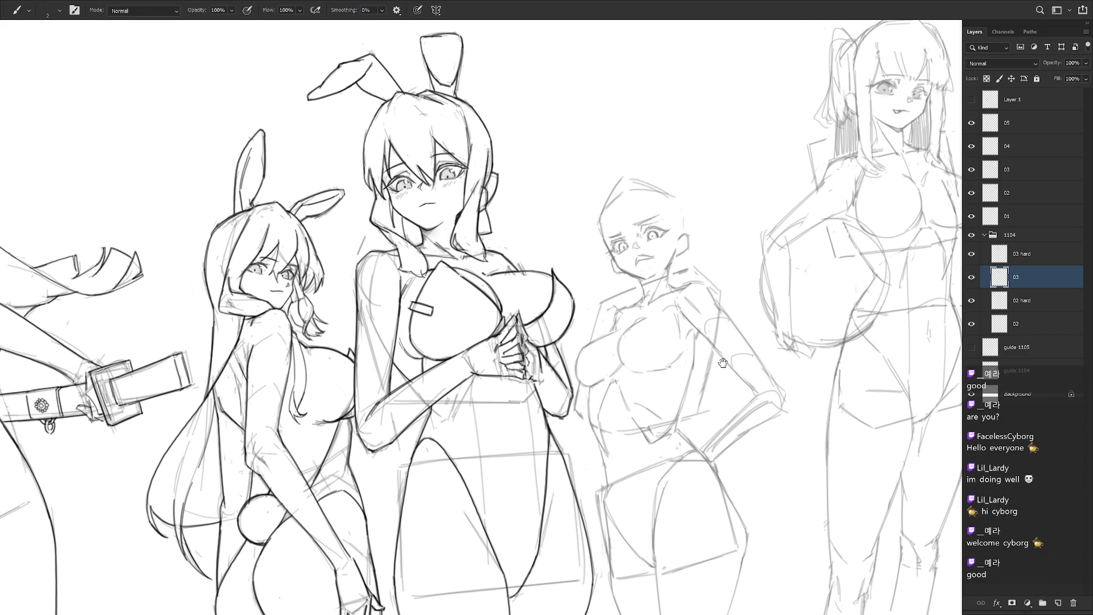
- Lasso the right eye, nudge it slightly up and right, and mark beside it
key("e")
key("l")
mouse_move(664, 239)
left_mouse_down()
mouse_move(646, 263)
mouse_move(664, 239)
mouse_move(668, 253)
left_mouse_up()
key("ctrl+t")
key("Return")
key("ctrl+d")
key("b")
left_click(647, 256)
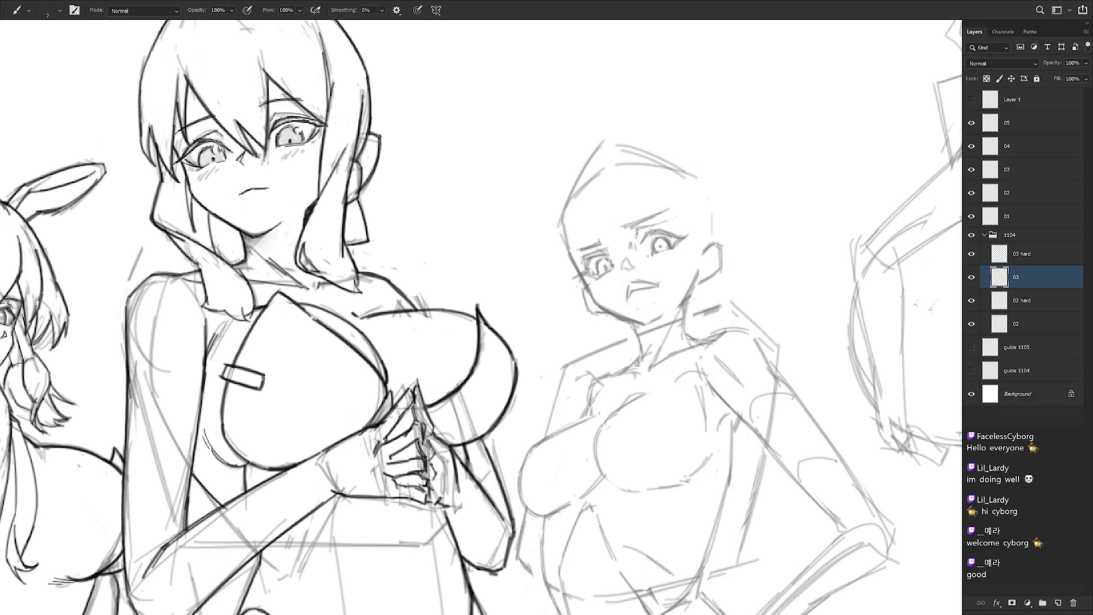
- Redraw the fourth figure's mouth as a small frown
key("e")
left_click(683, 264, "alt")
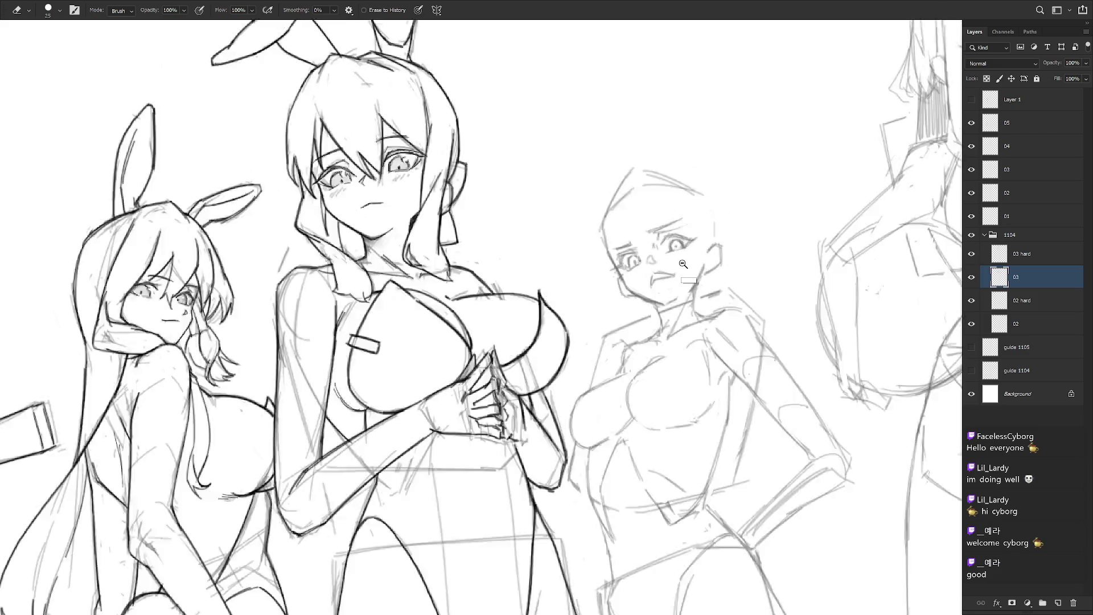
left_click(683, 264, "alt")
left_click(689, 262, "ctrl")
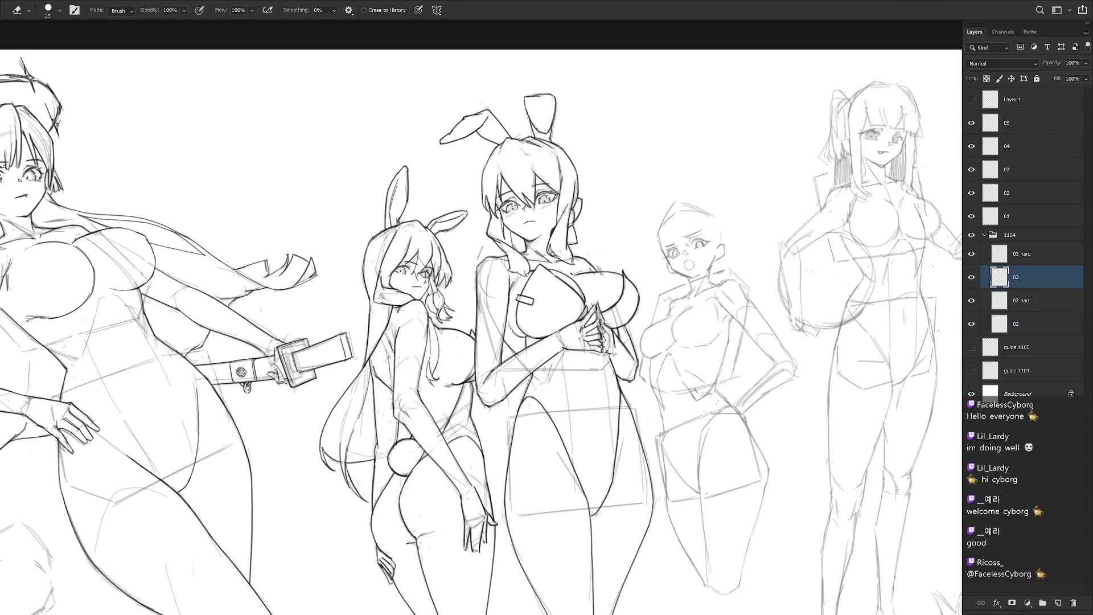
left_click(688, 264, "ctrl")
key("b")
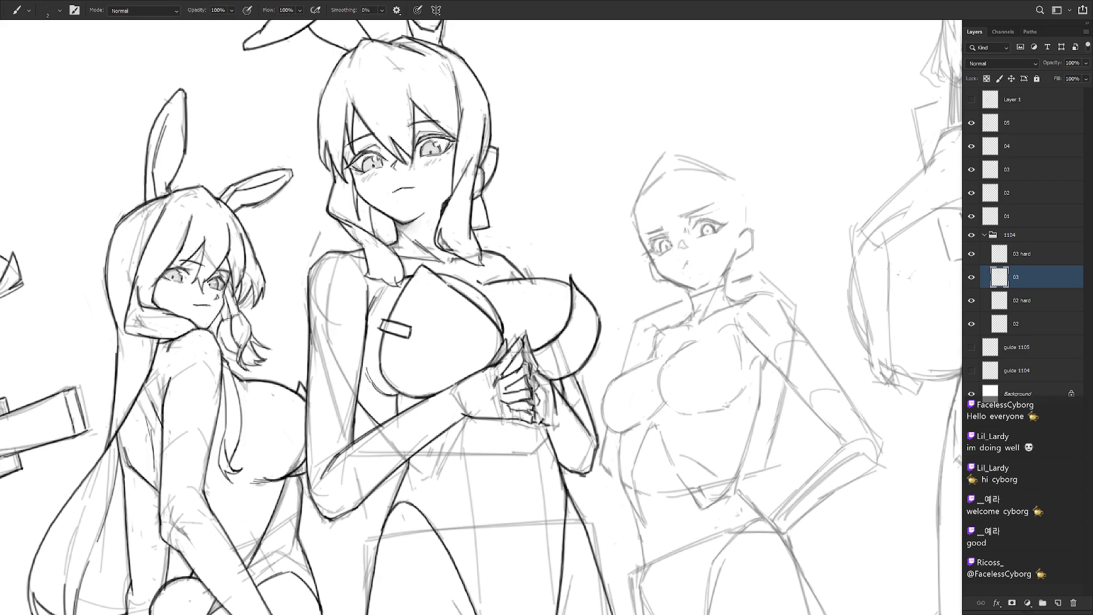
left_click_drag(687, 262, 697, 263)
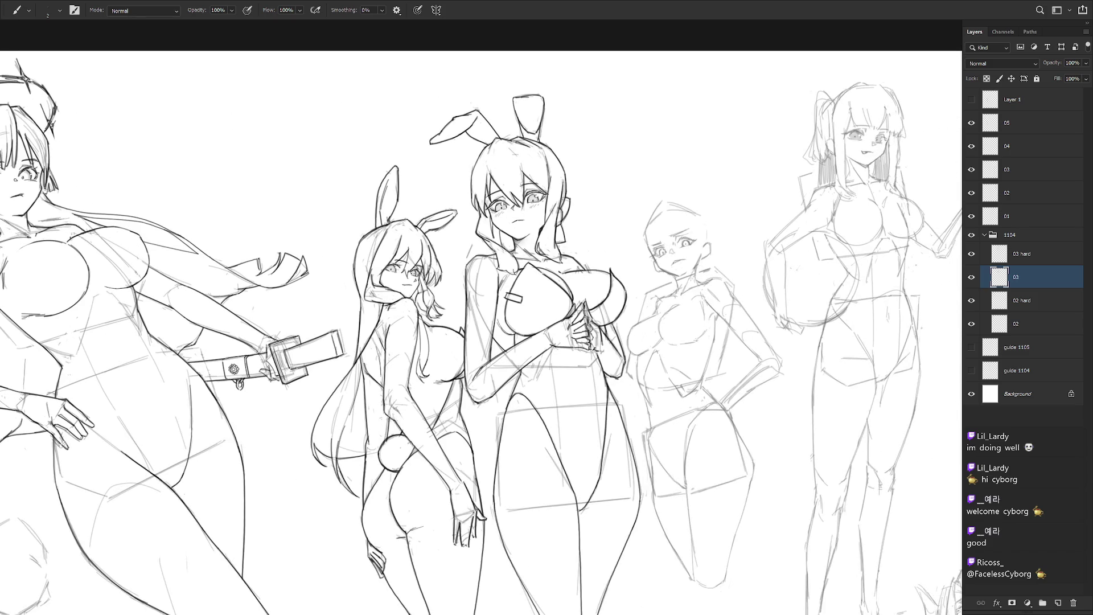
- Add a faint line below the fourth figure's chest with the view turned upright
key("r")
left_click_drag(701, 318, 671, 405)
key("e")
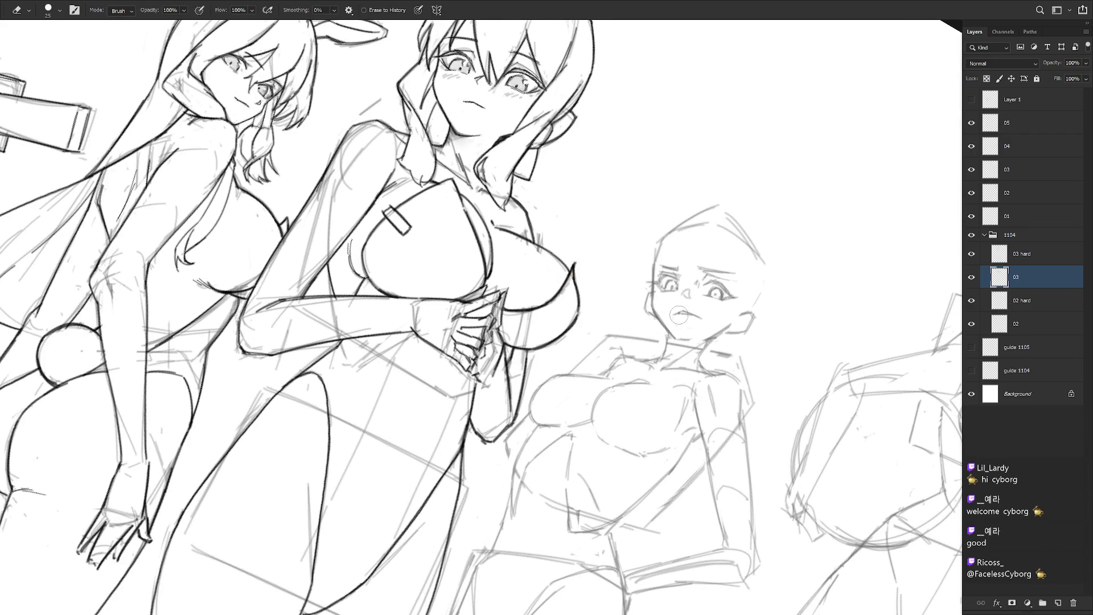
key("r")
key("Escape")
key("b")
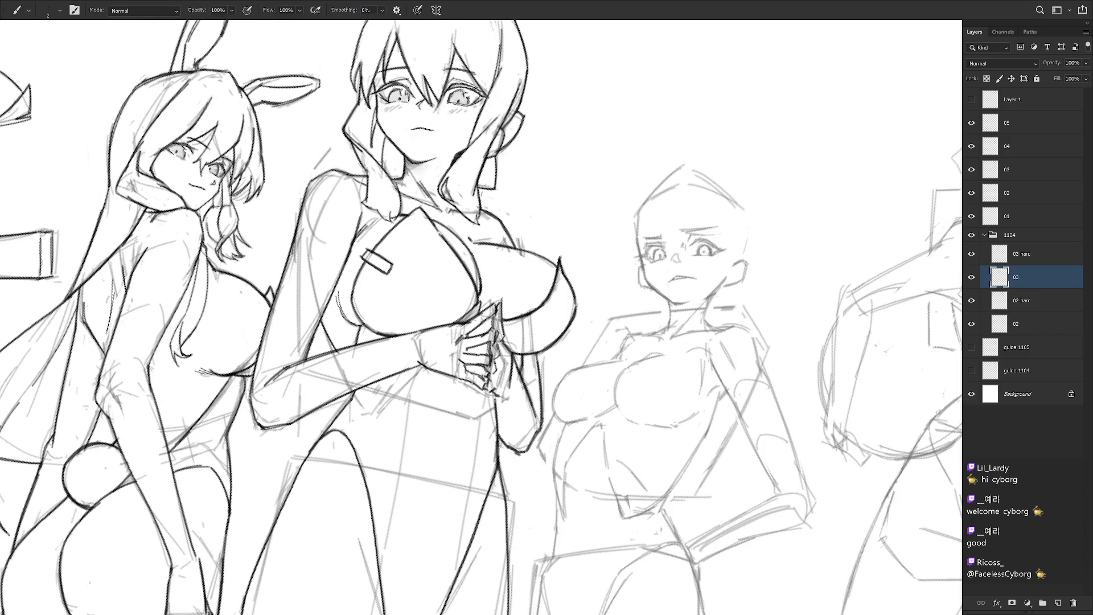
left_click_drag(569, 240, 513, 205)
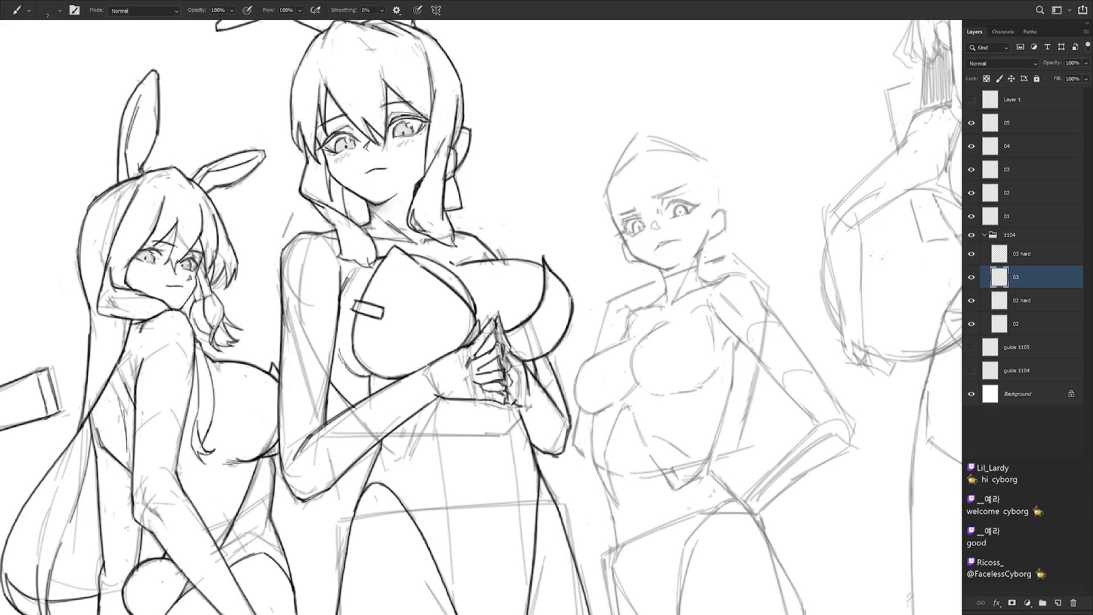
left_click_drag(751, 333, 691, 300)
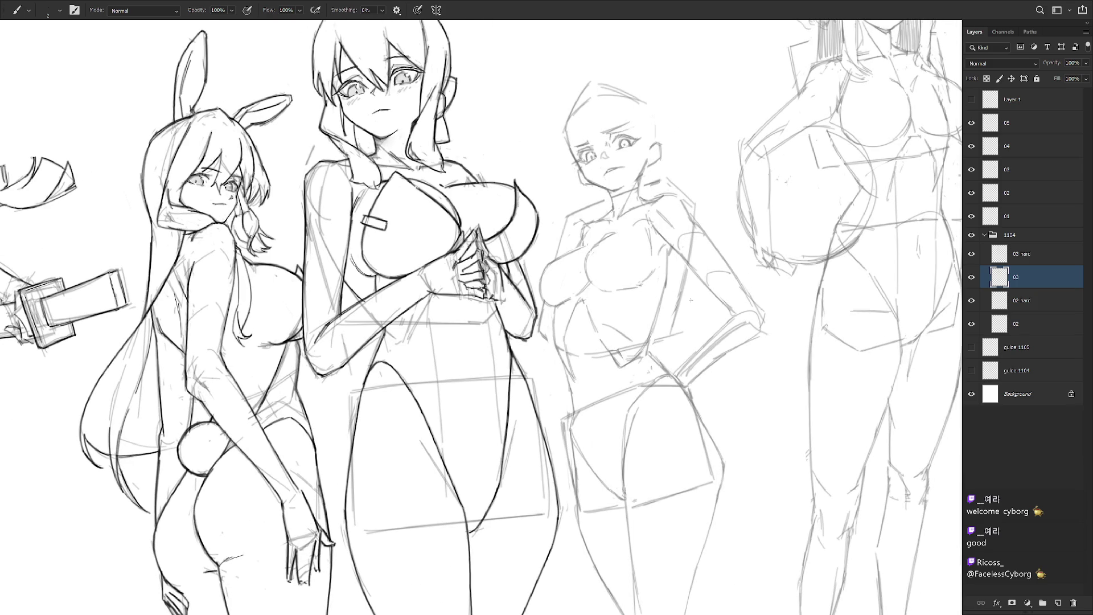
scroll(690, 300, "down", 2)
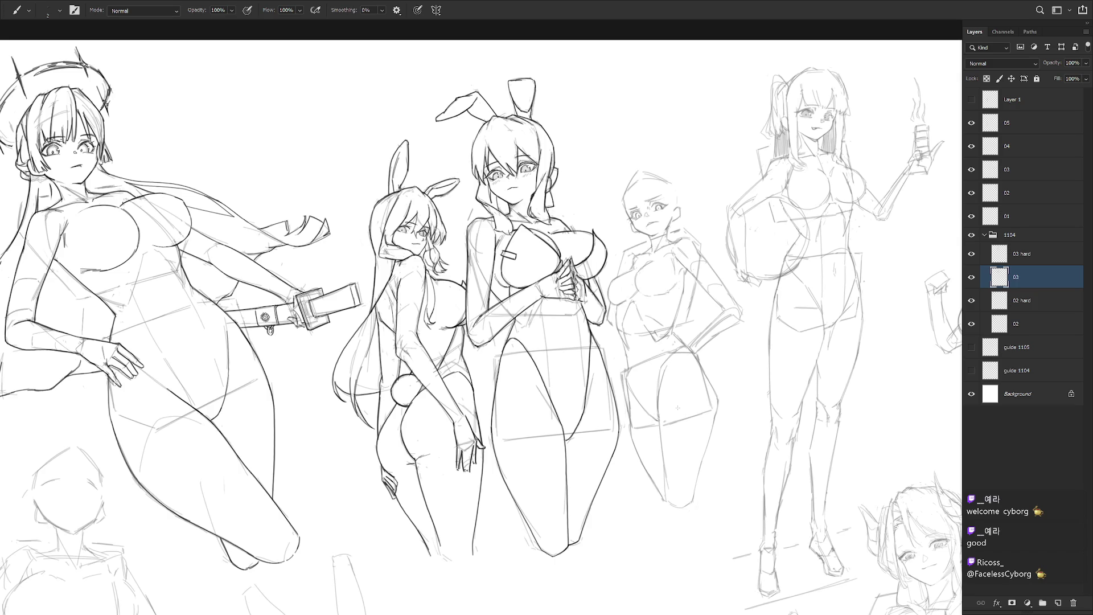
scroll(653, 250, "up", 2)
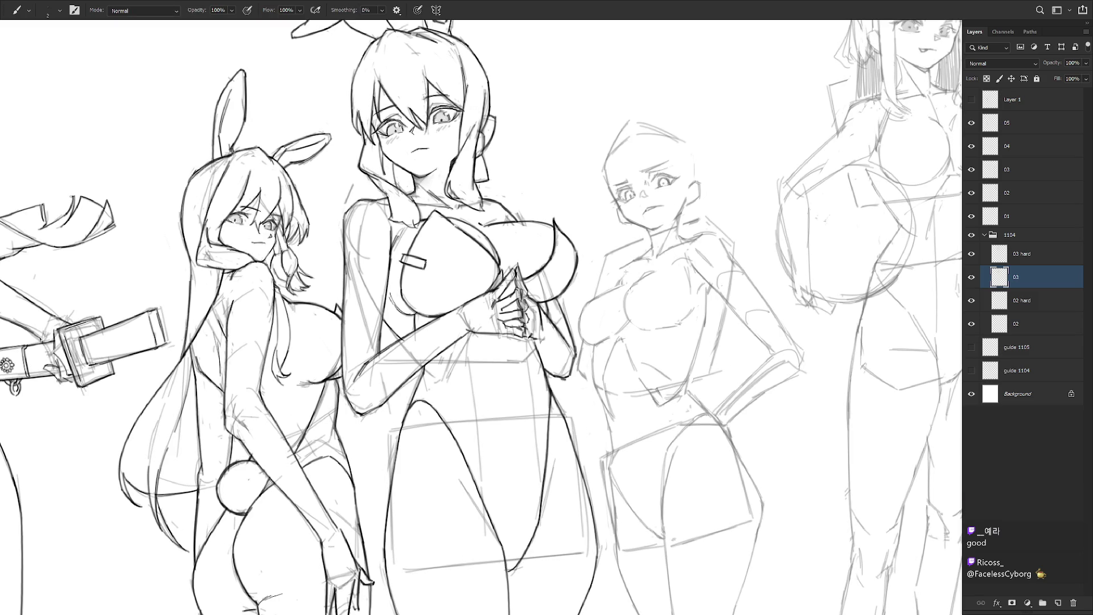
key("e")
key("b")
key("e")
key("b")
key("e")
key("b")
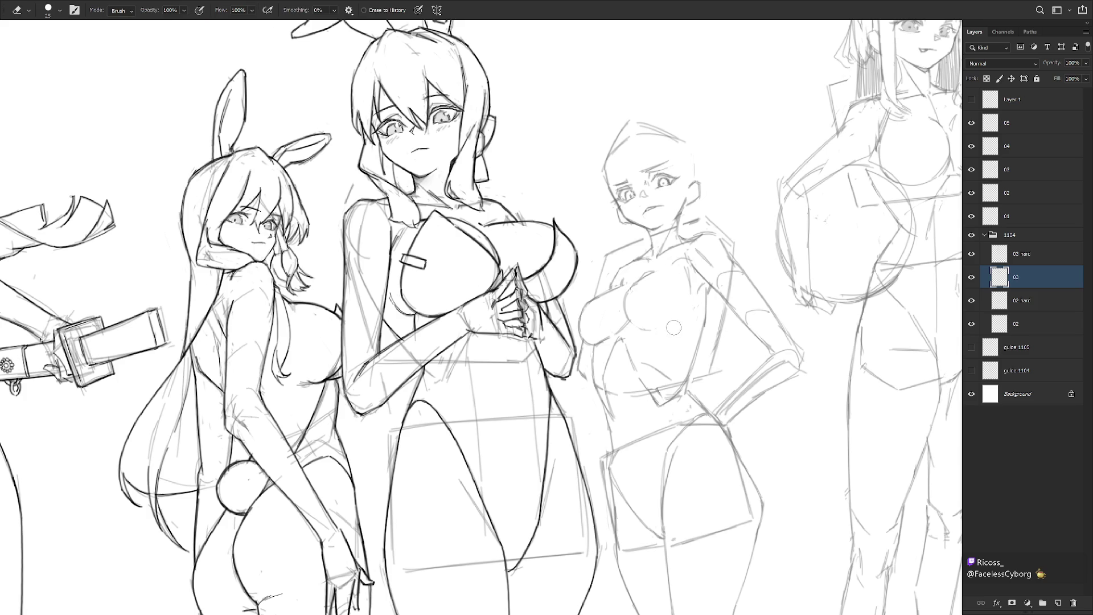
left_click_drag(677, 320, 657, 330)
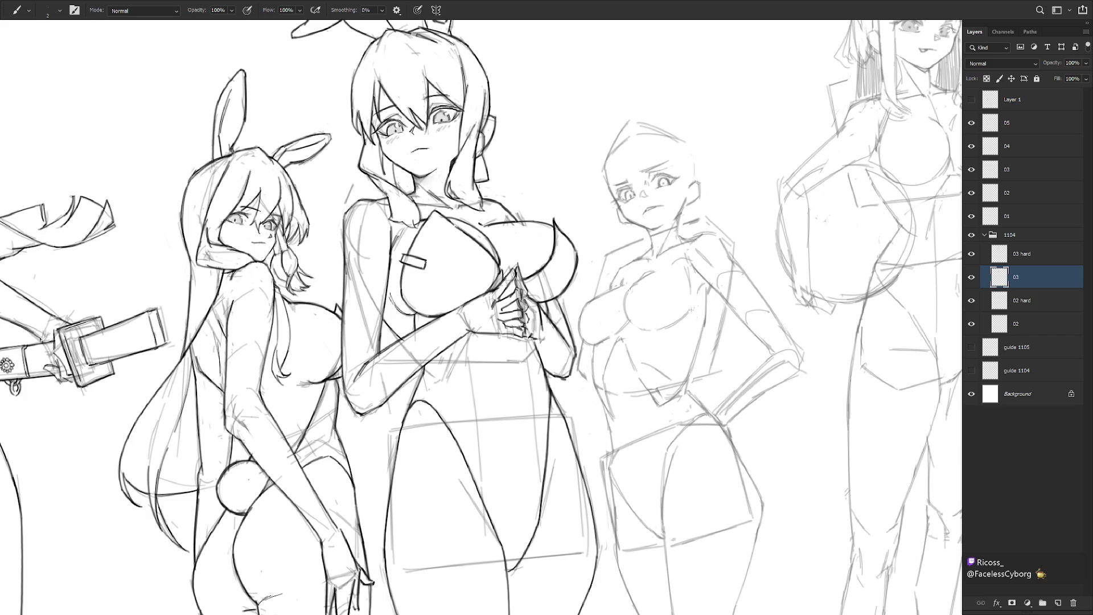
- Reinforce the fourth figure's leg line with short strokes
key("ctrl+minus")
key("e")
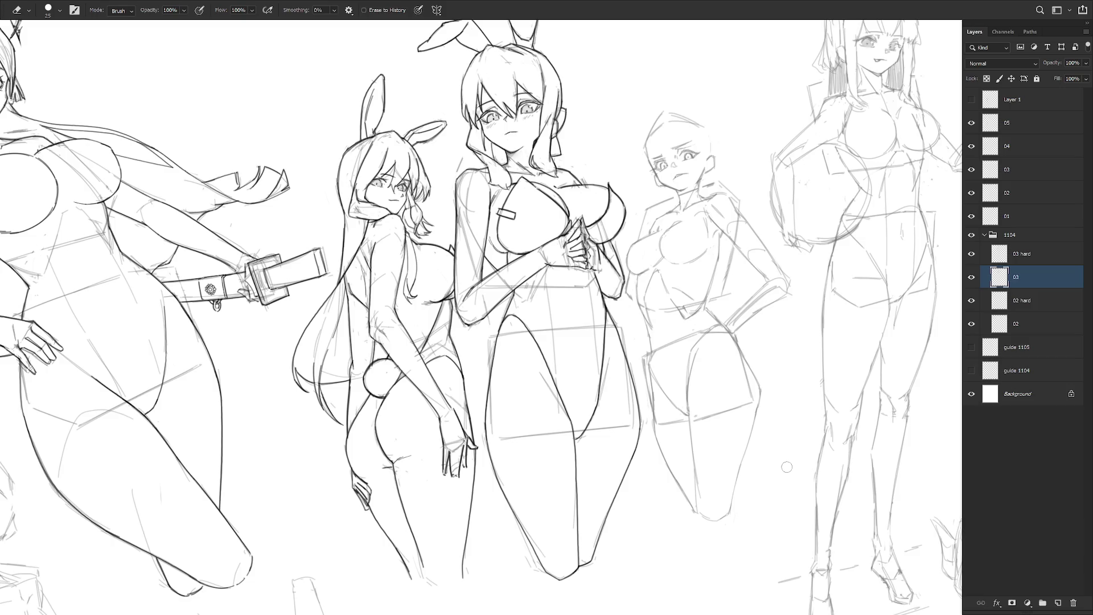
key("b")
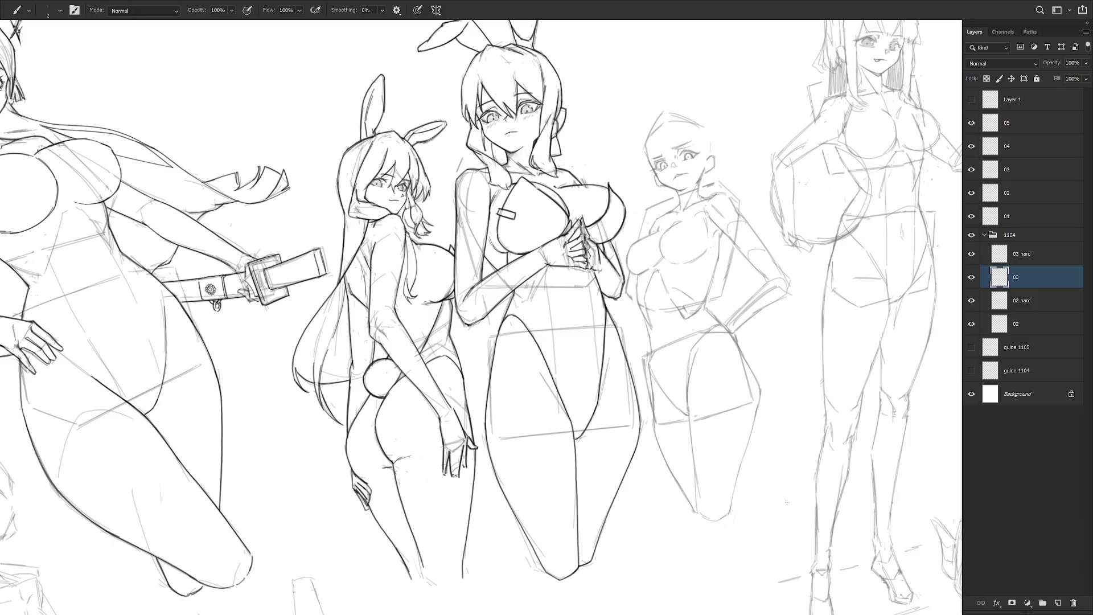
key("e")
key("b")
key("e")
key("b")
left_click_drag(651, 362, 652, 337)
- Lasso the fourth figure's head and torso and lower them about 11 px
key("l")
mouse_move(639, 311)
left_mouse_down()
mouse_move(672, 333)
mouse_move(706, 322)
mouse_move(775, 261)
mouse_move(742, 132)
mouse_move(637, 165)
mouse_move(620, 253)
mouse_move(643, 333)
left_mouse_up()
key("ctrl+t")
left_click_drag(737, 276, 738, 282)
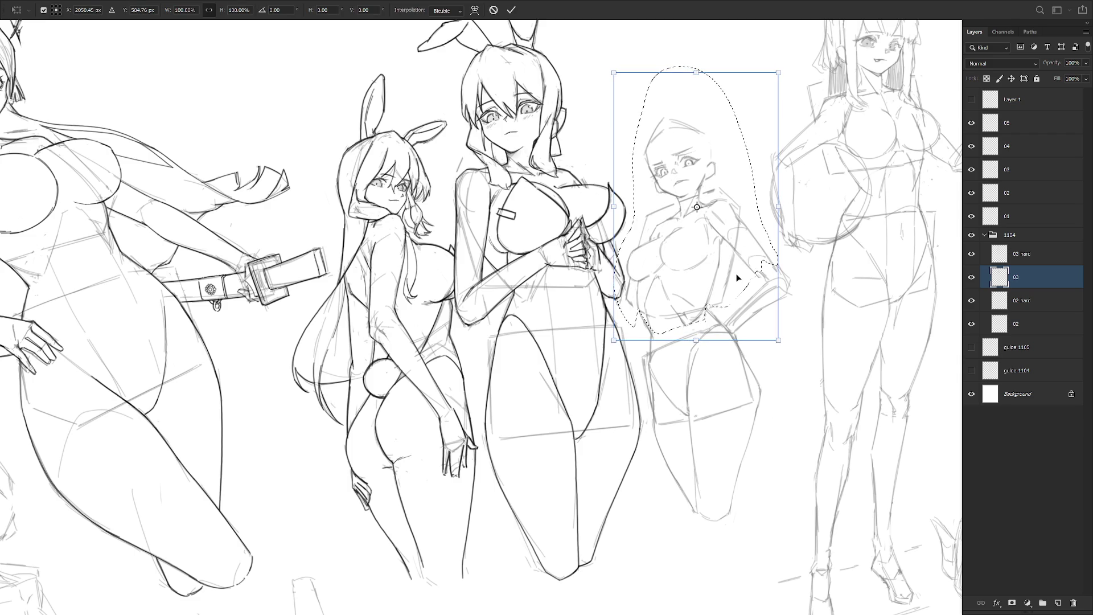
key("Return")
key("ctrl+d")
- Lasso the fourth figure's bent arm at the hip and rotate it about 3 degrees
mouse_move(732, 244)
left_mouse_down()
mouse_move(760, 283)
mouse_move(775, 276)
mouse_move(754, 235)
mouse_move(735, 233)
left_mouse_up()
key("alt")
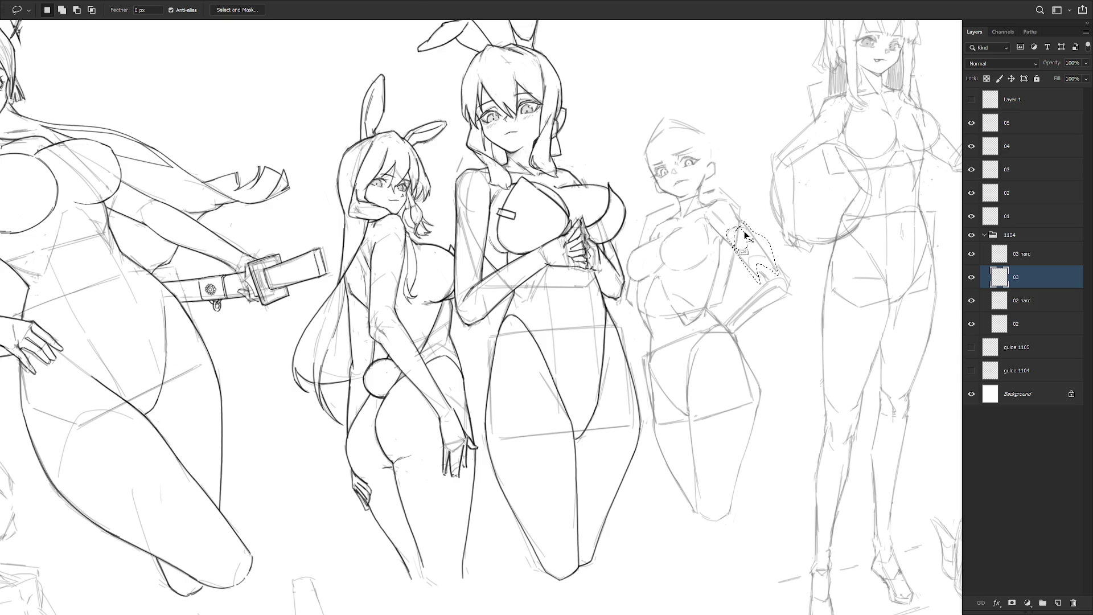
key("ctrl+t")
left_click_drag(790, 293, 795, 282)
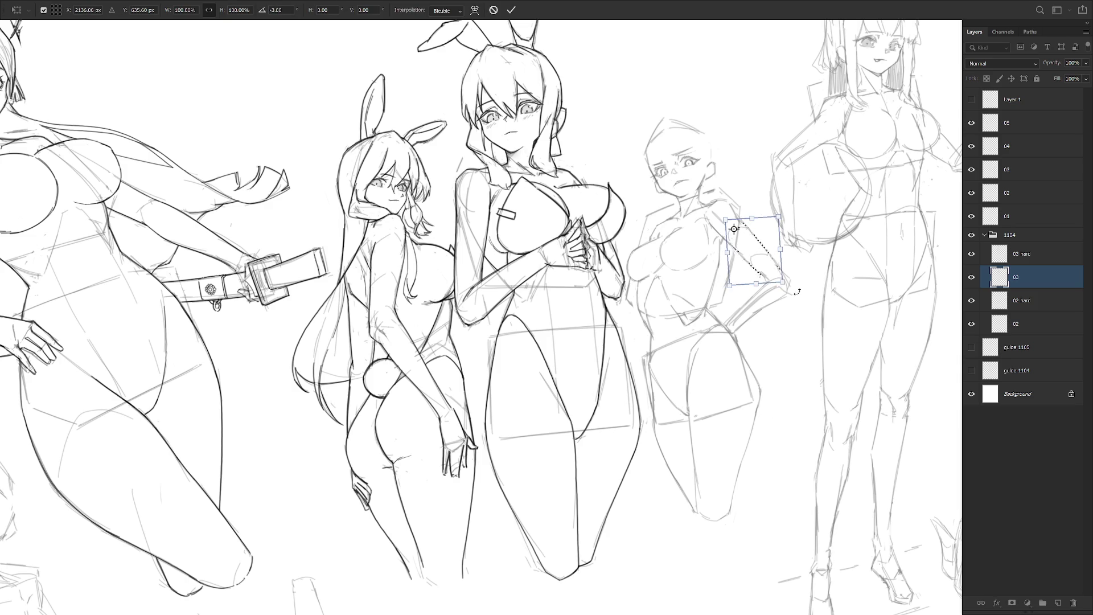
key("Return")
key("ctrl+d")
key("b")
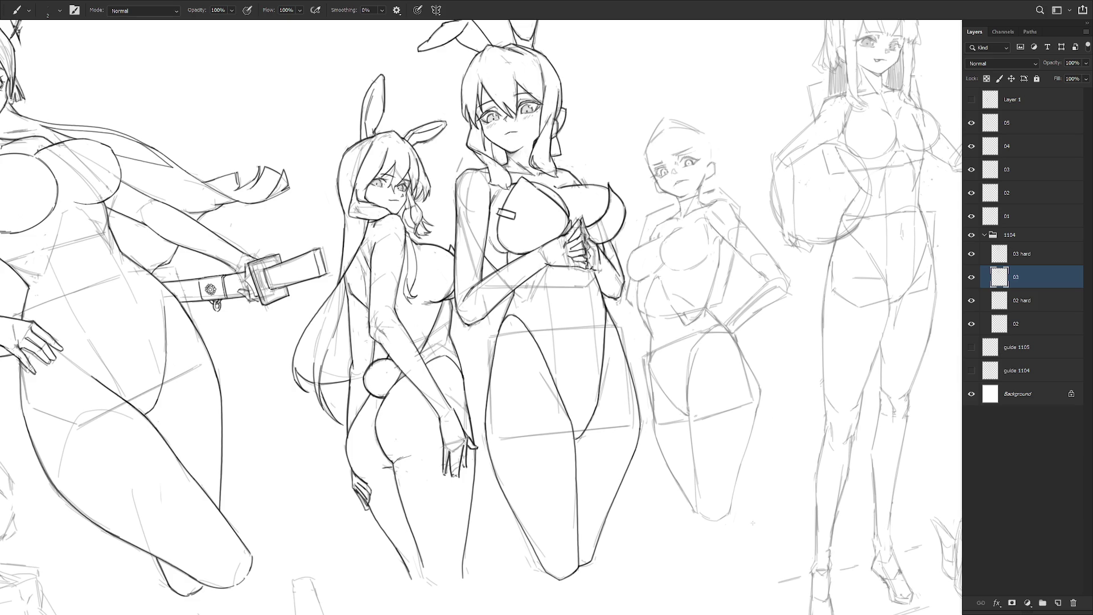
- Rework the outline across the top of the fourth figure's head with the size-2 brush
scroll(679, 361, "down", 3)
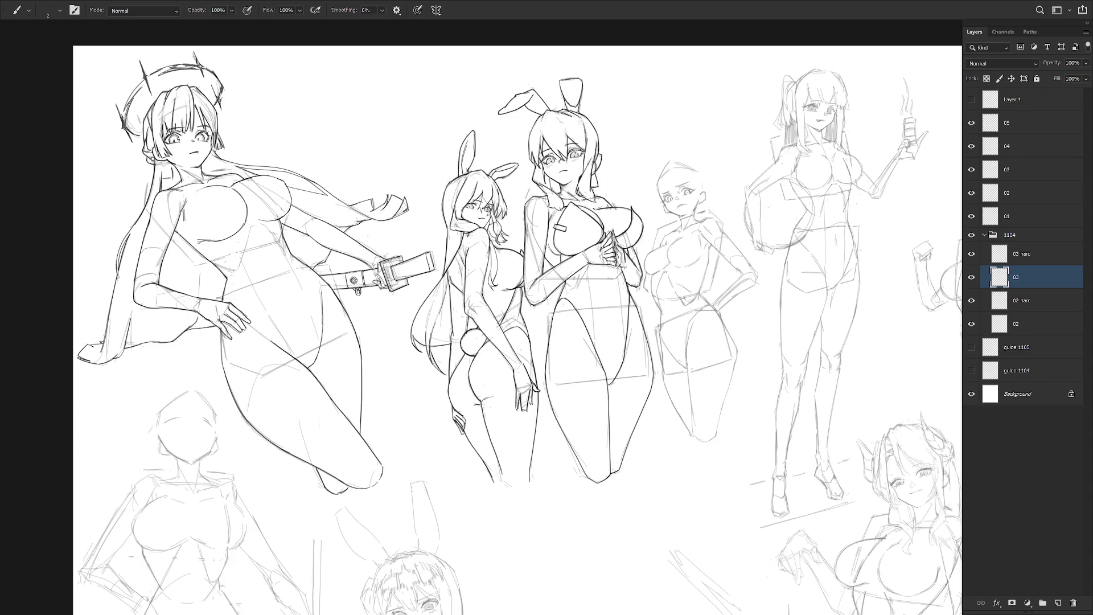
scroll(688, 215, "up", 3)
key("e")
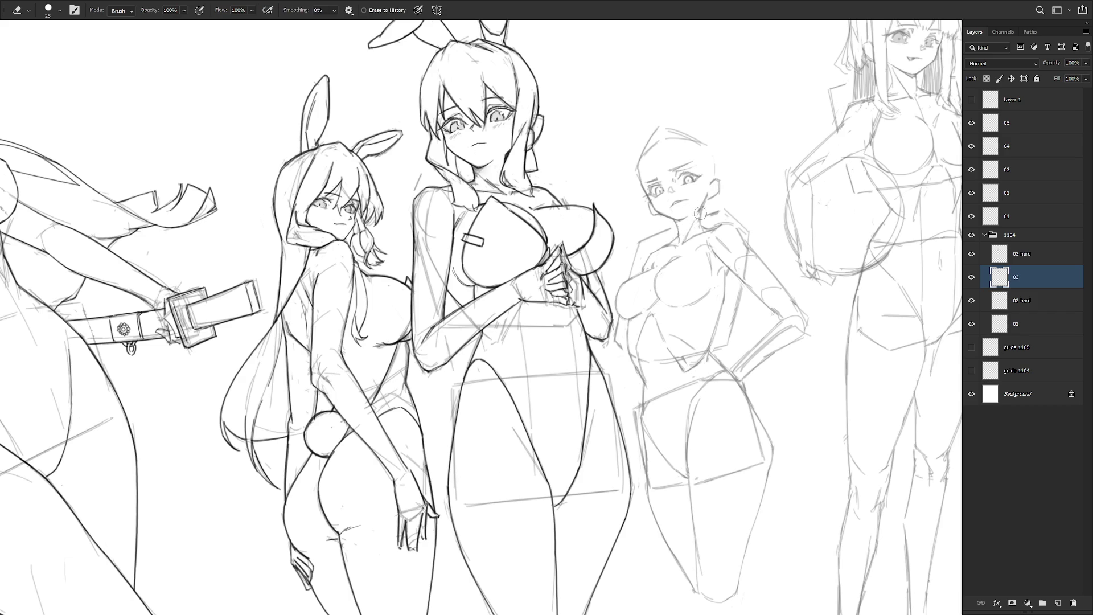
key("b")
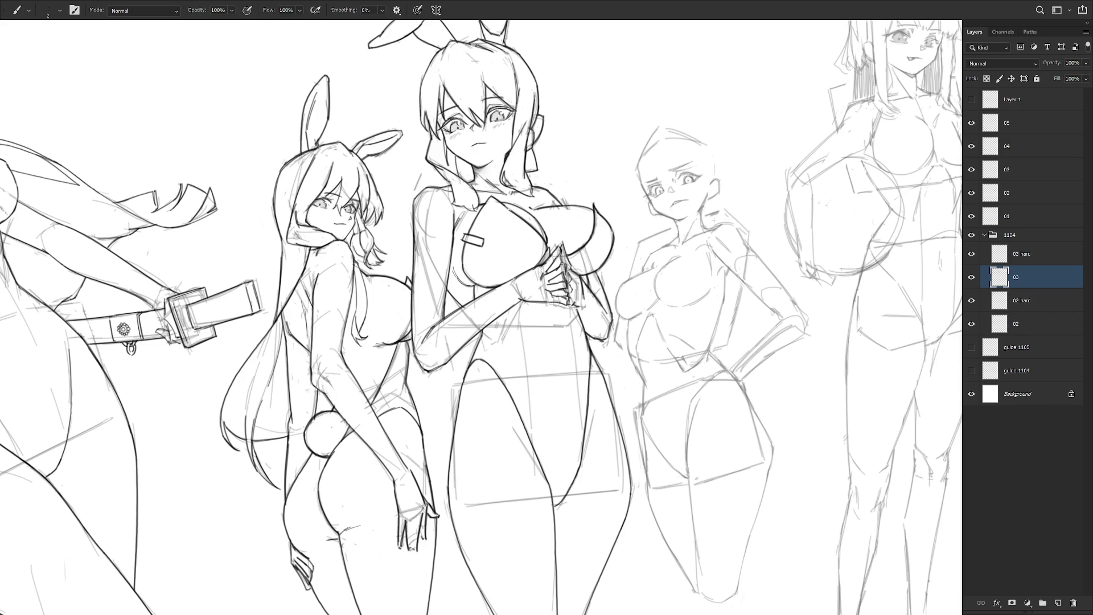
key("e")
key("b")
key("ctrl+z")
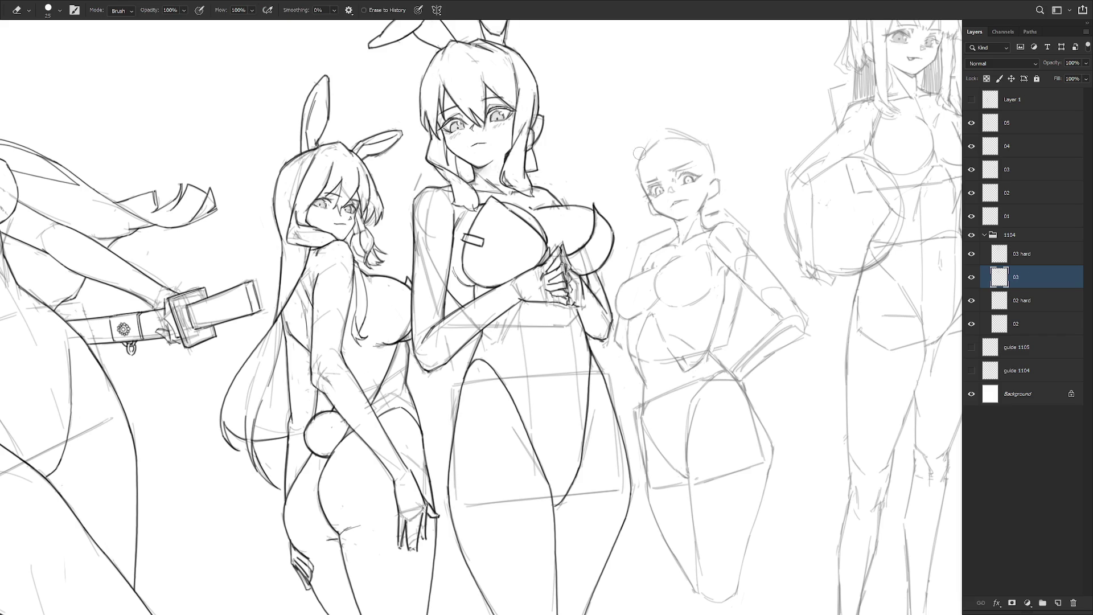
mouse_move(652, 131)
left_mouse_down()
mouse_move(639, 162)
mouse_move(689, 141)
left_mouse_up()
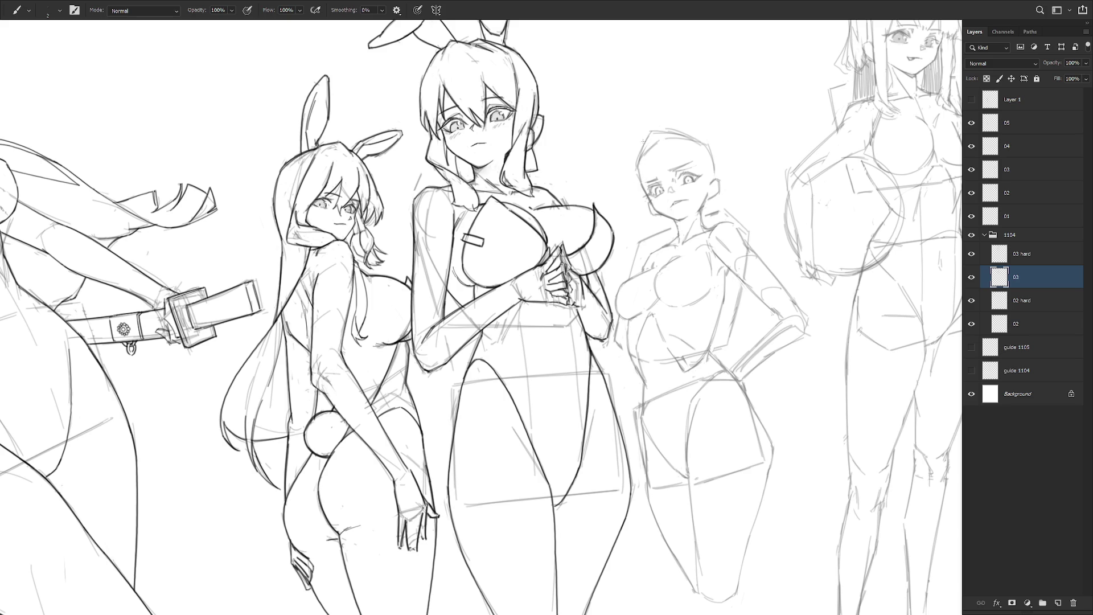
- Try hairline strokes along the left side and top of the head, undoing rejected ones
mouse_move(633, 142)
left_mouse_down()
mouse_move(628, 193)
mouse_move(638, 200)
left_mouse_up()
key("ctrl+z")
key("ctrl+z")
key("ctrl+z")
mouse_move(655, 141)
left_mouse_down()
mouse_move(644, 136)
mouse_move(644, 184)
mouse_move(660, 176)
left_mouse_up()
key("ctrl+z")
key("ctrl+z")
key("ctrl+z")
key("ctrl+z")
key("ctrl+z")
key("ctrl+z")
- Sketch side hair falling along the left of the head, down beside the face and neck
key("e")
key("b")
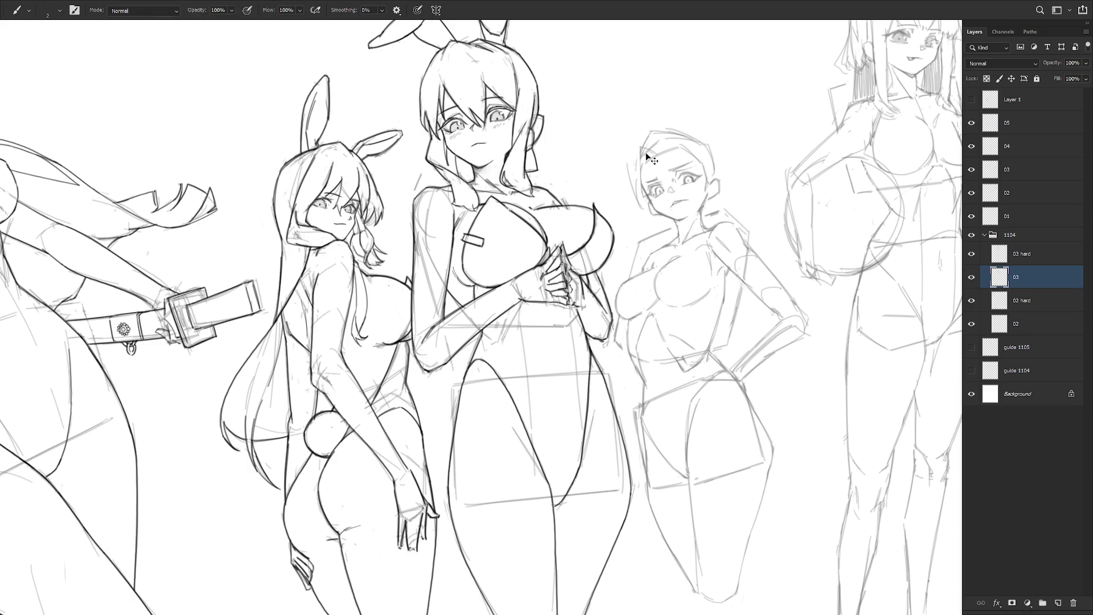
mouse_move(642, 193)
left_mouse_down()
mouse_move(637, 168)
mouse_move(639, 201)
left_mouse_up()
left_click_drag(641, 194, 649, 235)
key("ctrl+z")
left_click_drag(643, 197, 658, 234)
- Draw bangs over the forehead and lighten a few stray hair strokes
key("e")
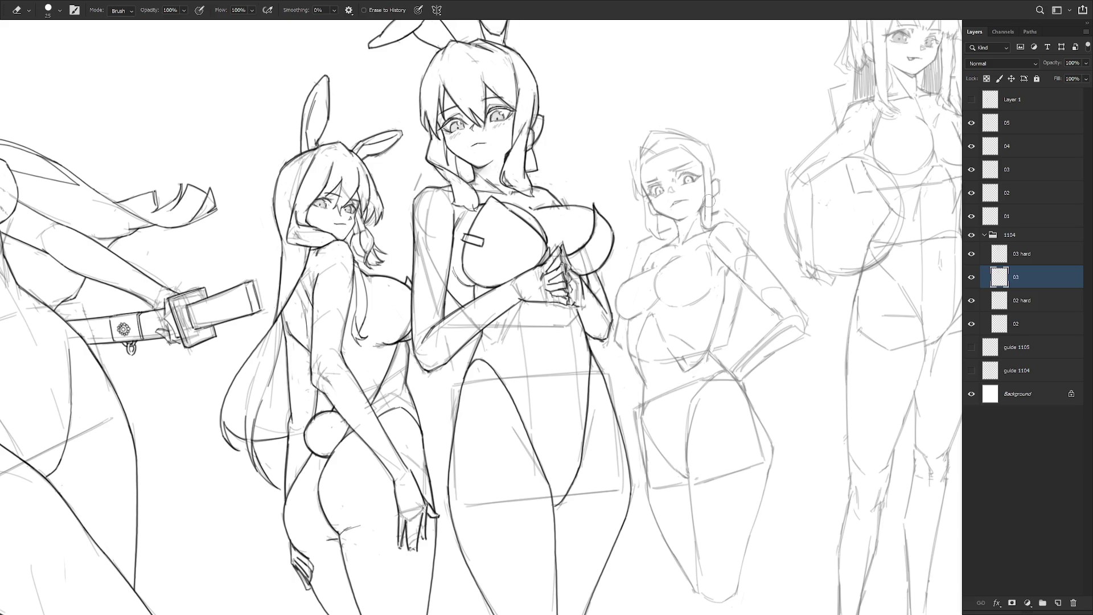
key("b")
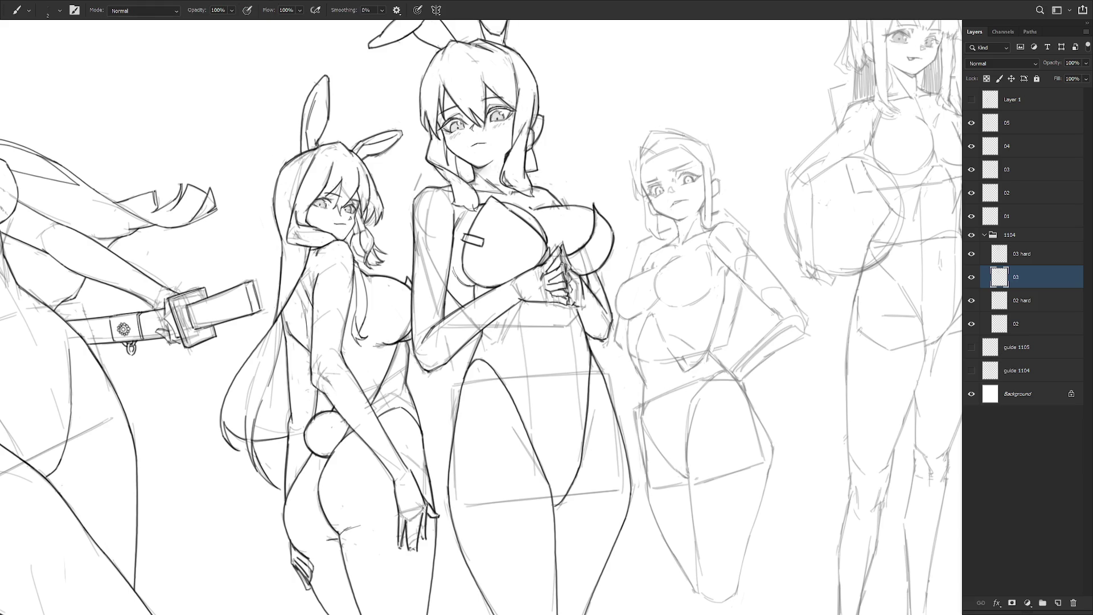
left_click_drag(645, 150, 656, 157)
mouse_move(660, 138)
left_mouse_down()
mouse_move(672, 174)
mouse_move(700, 174)
left_mouse_up()
key("e")
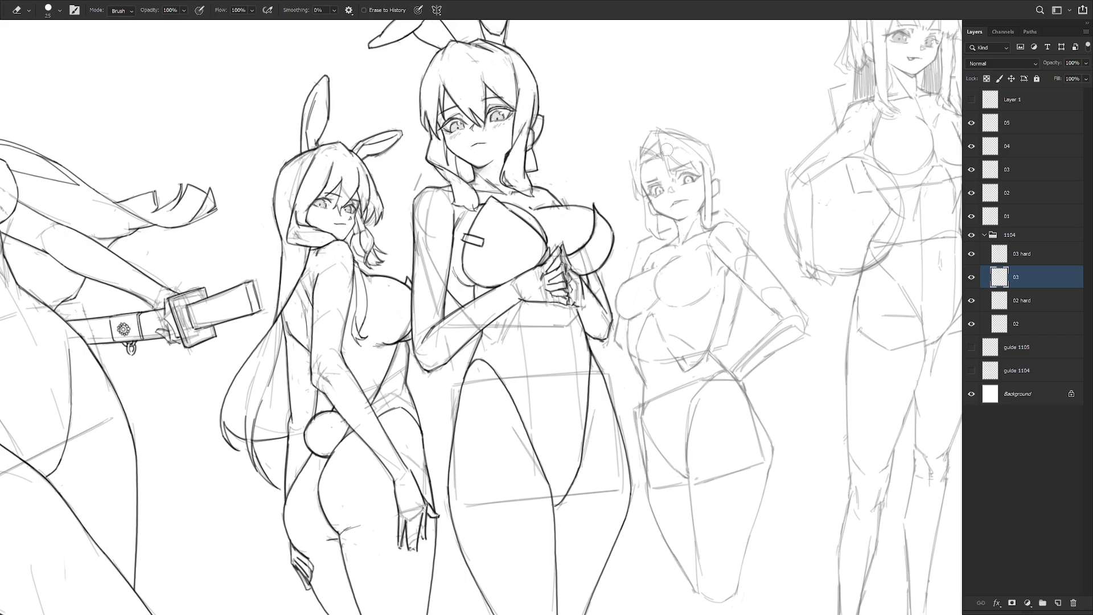
key("b")
key("e")
key("b")
mouse_move(686, 145)
left_mouse_down()
mouse_move(697, 156)
mouse_move(687, 149)
mouse_move(696, 145)
left_mouse_up()
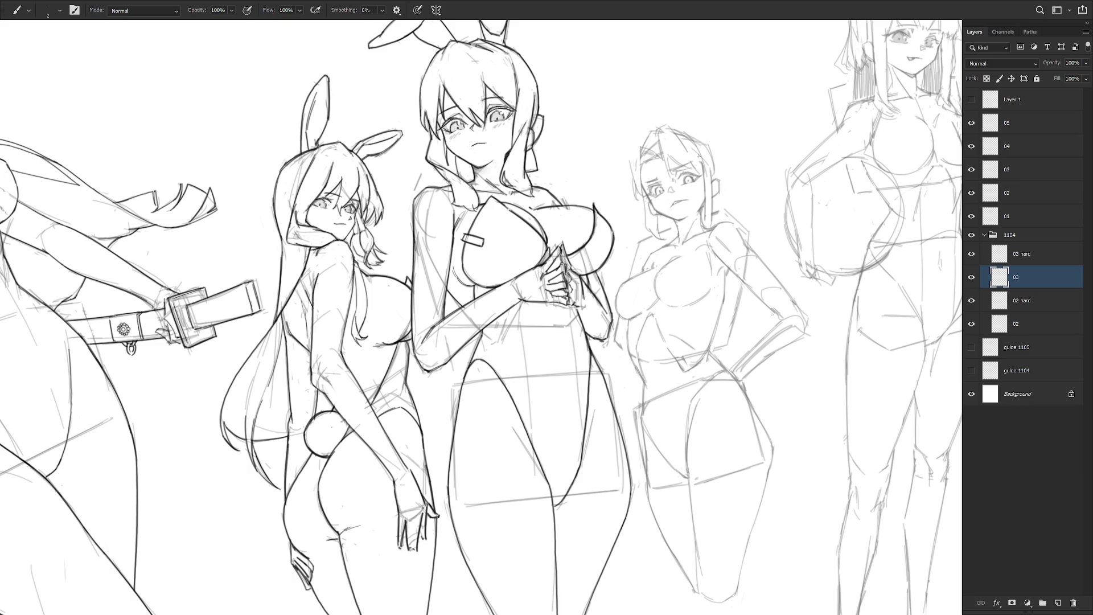
- Add faint hair strokes and redraw the mouth as an open smile, undoing the first attempt
key("e")
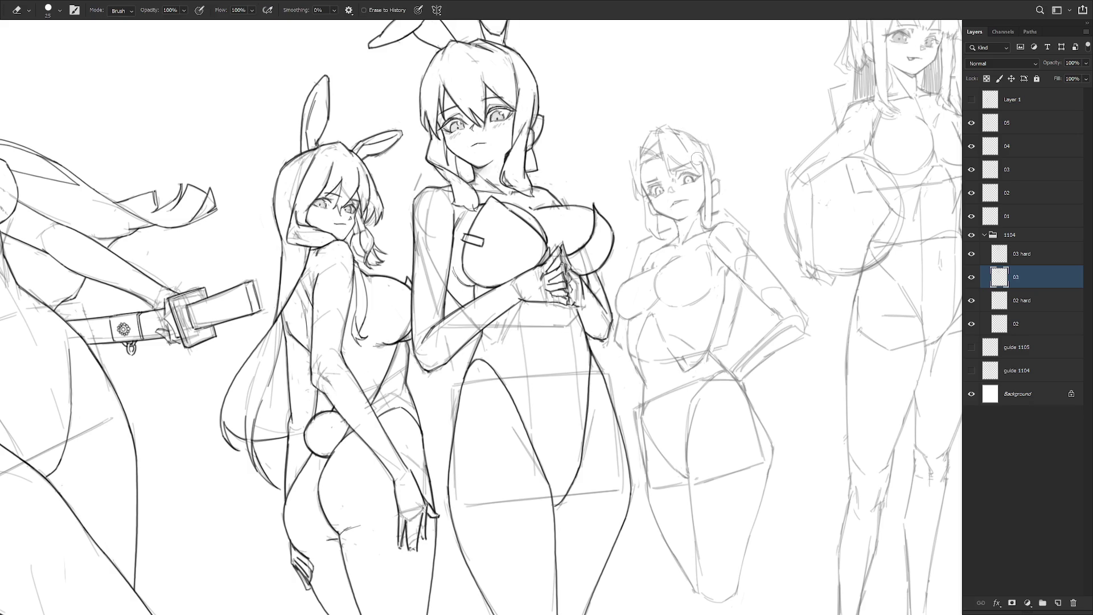
key("b")
left_click_drag(700, 146, 709, 181)
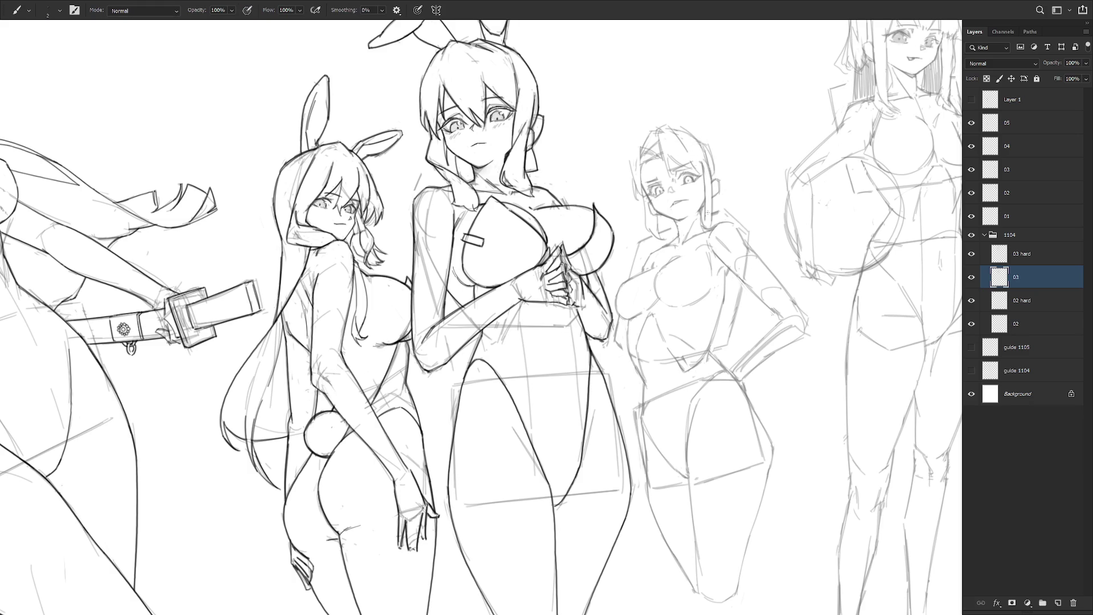
key("e")
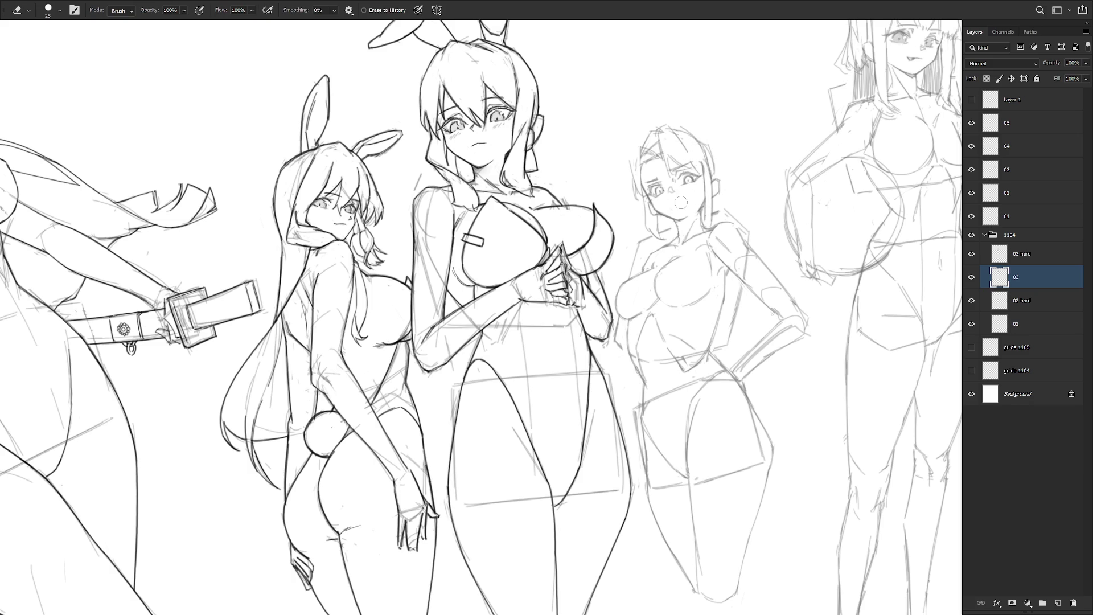
key("b")
left_click_drag(673, 201, 681, 201)
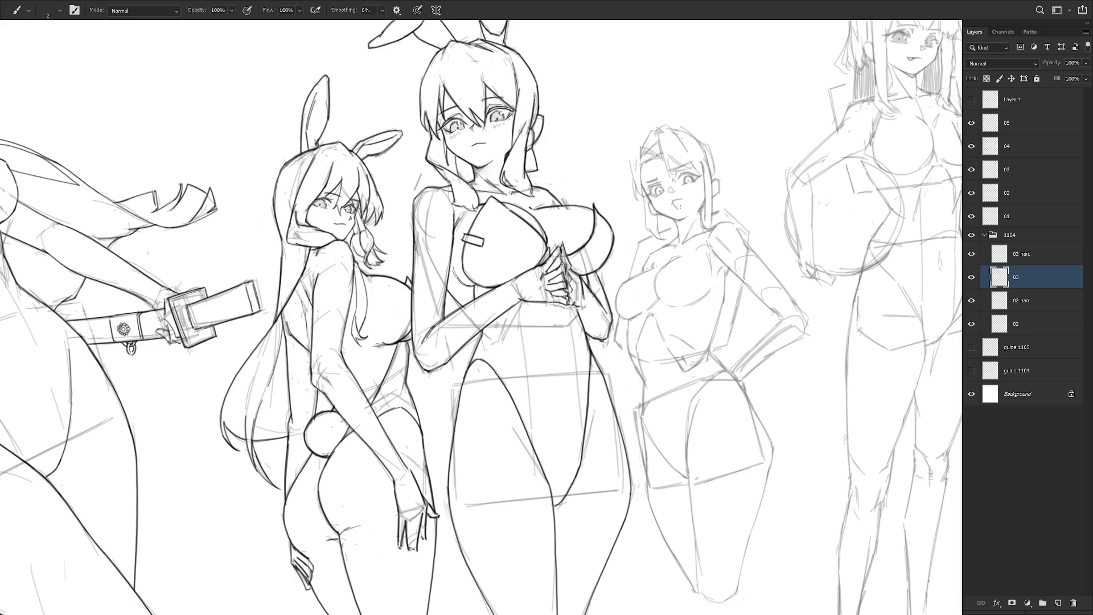
key("ctrl+z")
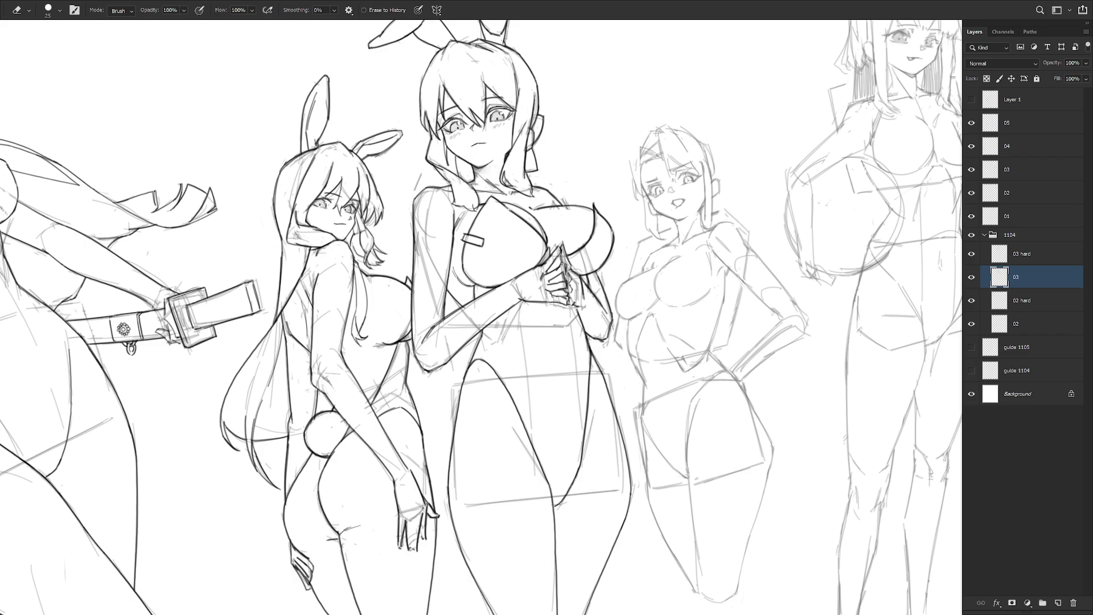
- Add hair strands along the left edge of the fourth figure's hair
key("e")
key("b")
key("e")
key("b")
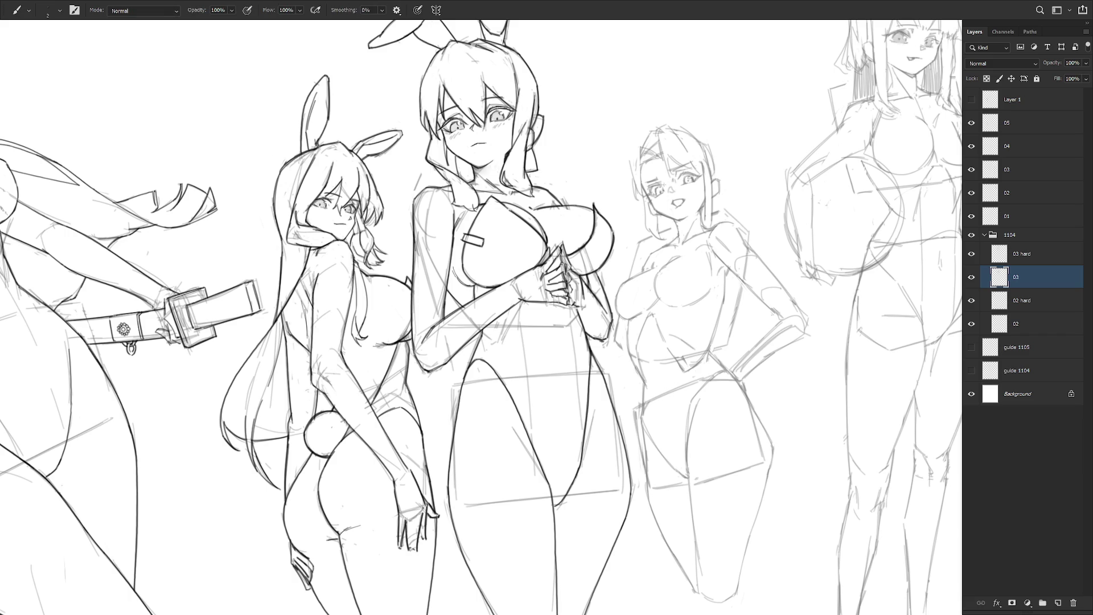
key("e")
key("b")
left_click_drag(630, 144, 630, 173)
- Add short strands to the top of the fourth figure's hair
key("e")
key("b")
mouse_move(659, 137)
left_mouse_down()
mouse_move(659, 157)
mouse_move(644, 167)
left_mouse_up()
key("e")
key("b")
key("e")
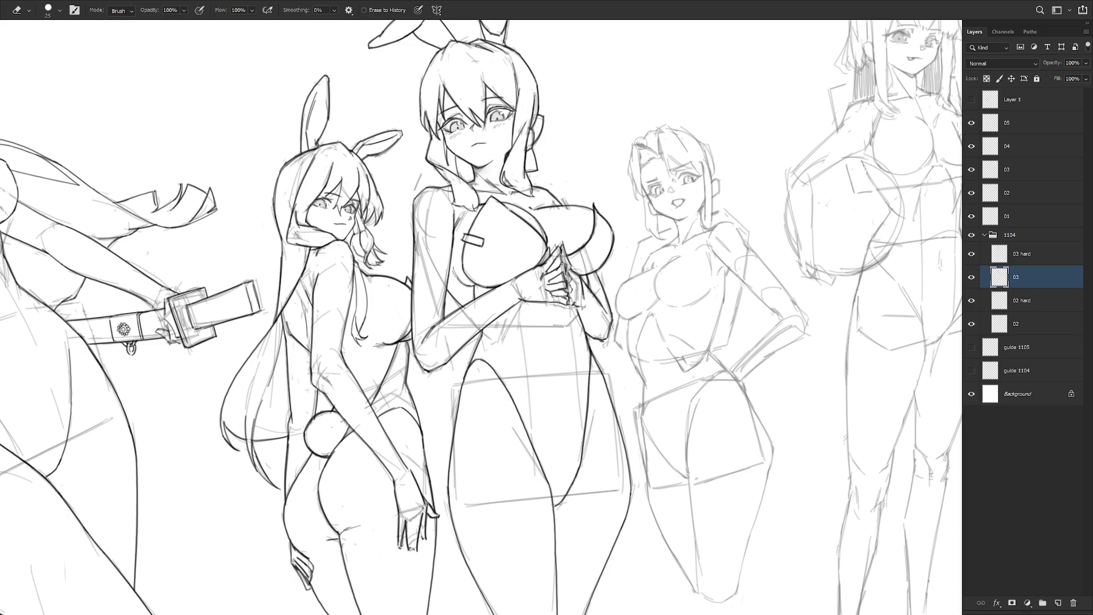
key("b")
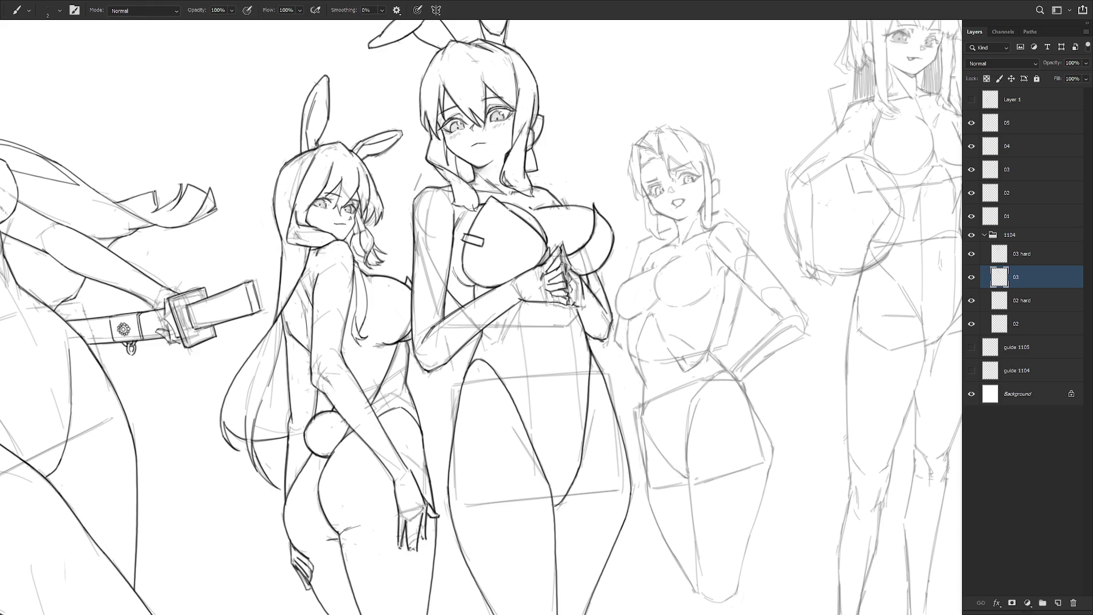
key("e")
key("b")
- Draw a short hair strand beside the fourth figure's face
key("e")
key("b")
key("e")
key("b")
left_click_drag(642, 144, 643, 180)
key("e")
key("b")
key("e")
key("b")
key("e")
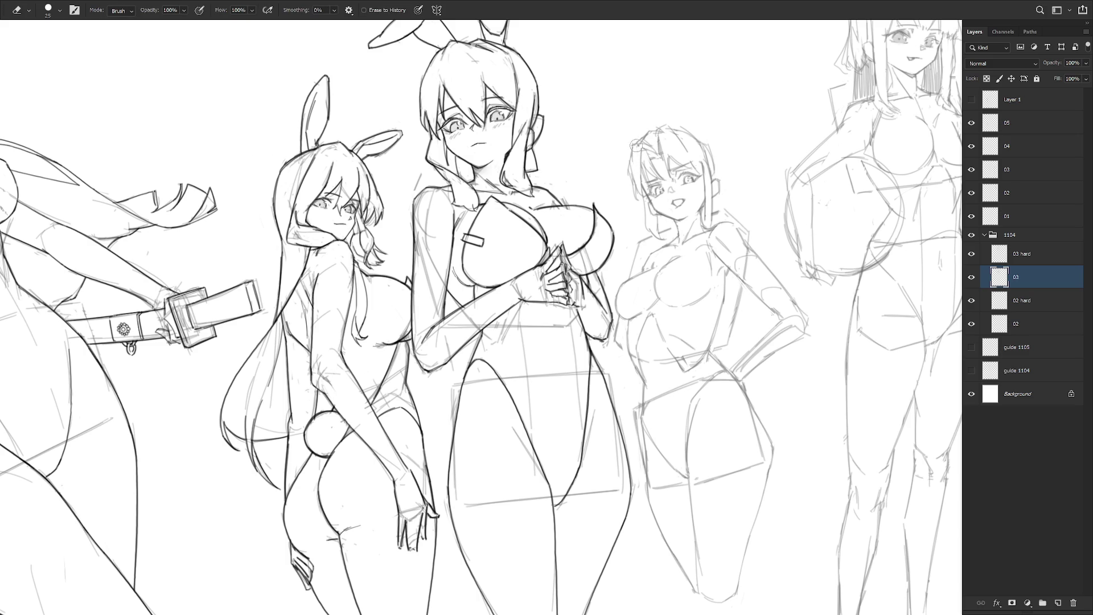
key("b")
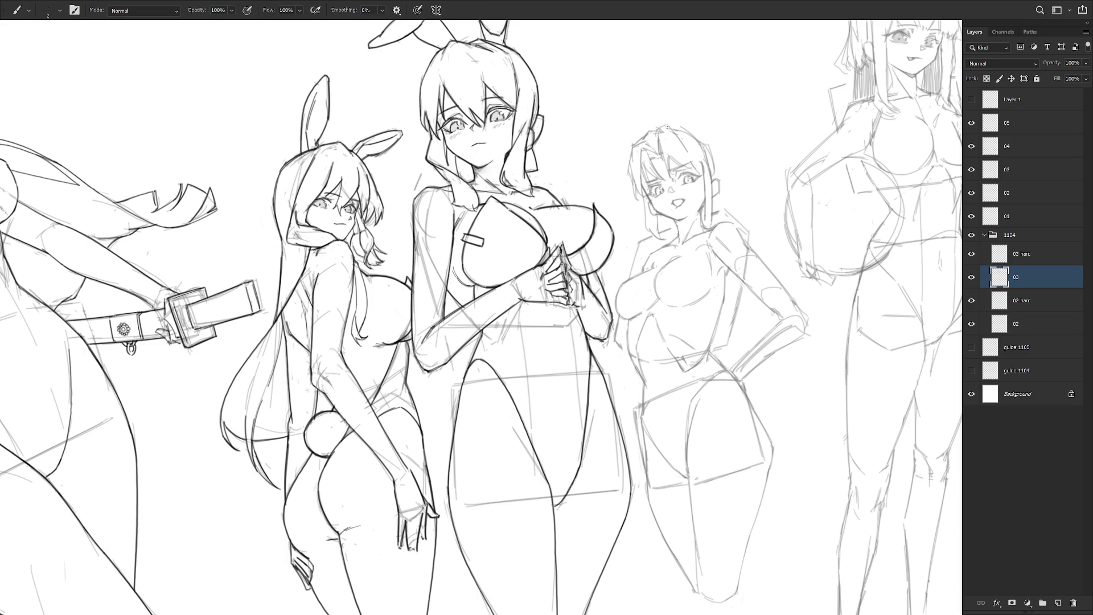
key("e")
key("b")
- Check the whole page, then add hair strands near her eye and down the right side
scroll(679, 297, "down", 3)
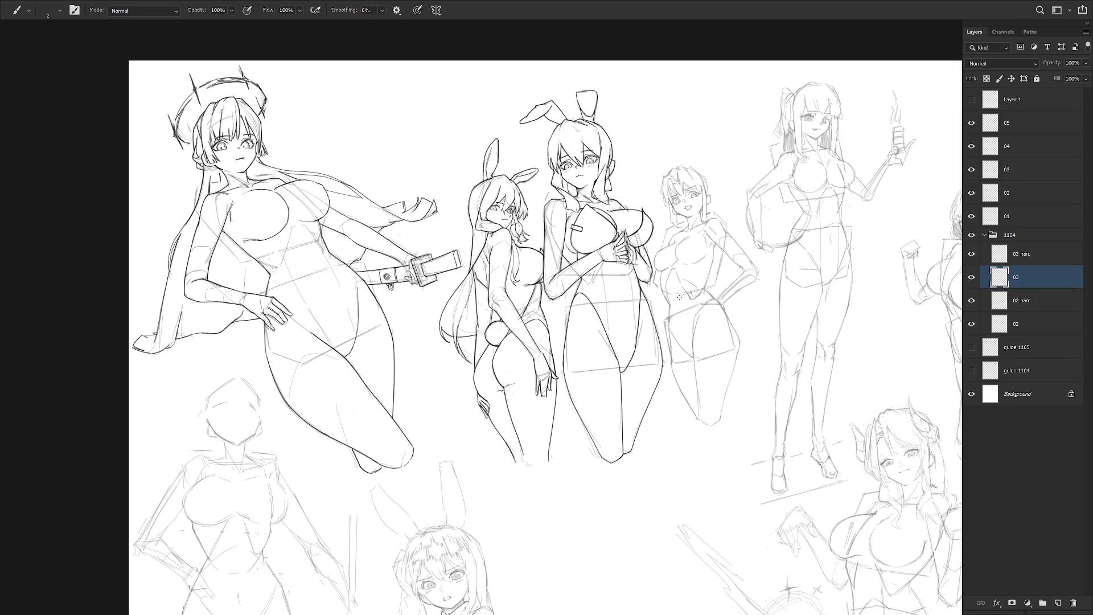
scroll(679, 296, "up", 2)
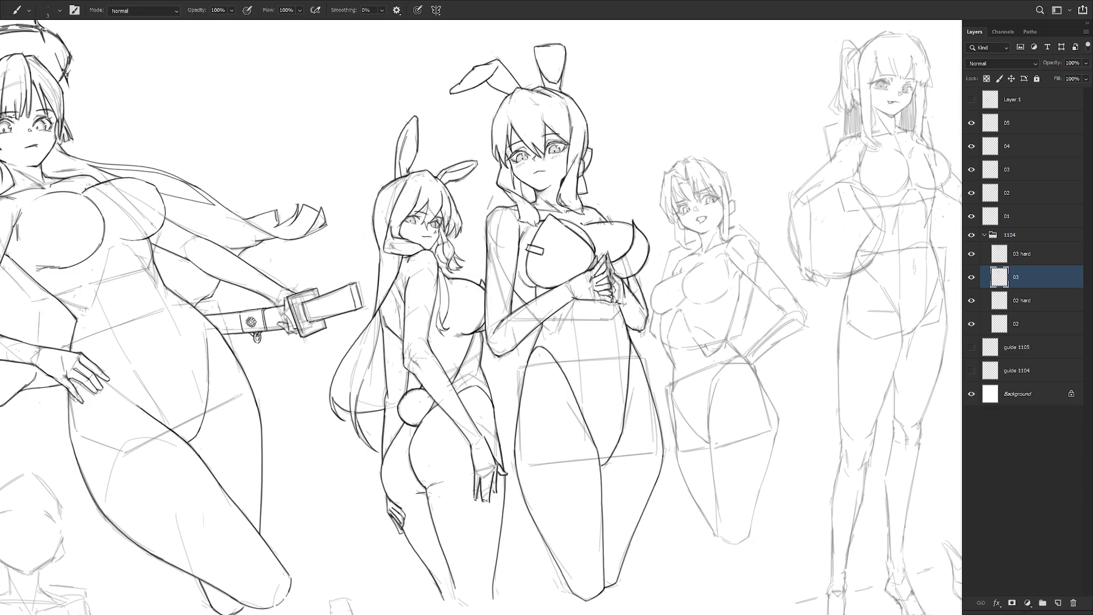
left_click_drag(696, 194, 709, 184)
left_click_drag(713, 163, 731, 204)
- Add a hair tuft at the top right of the head with the size-3 brush
left_click_drag(711, 169, 725, 158)
key("e")
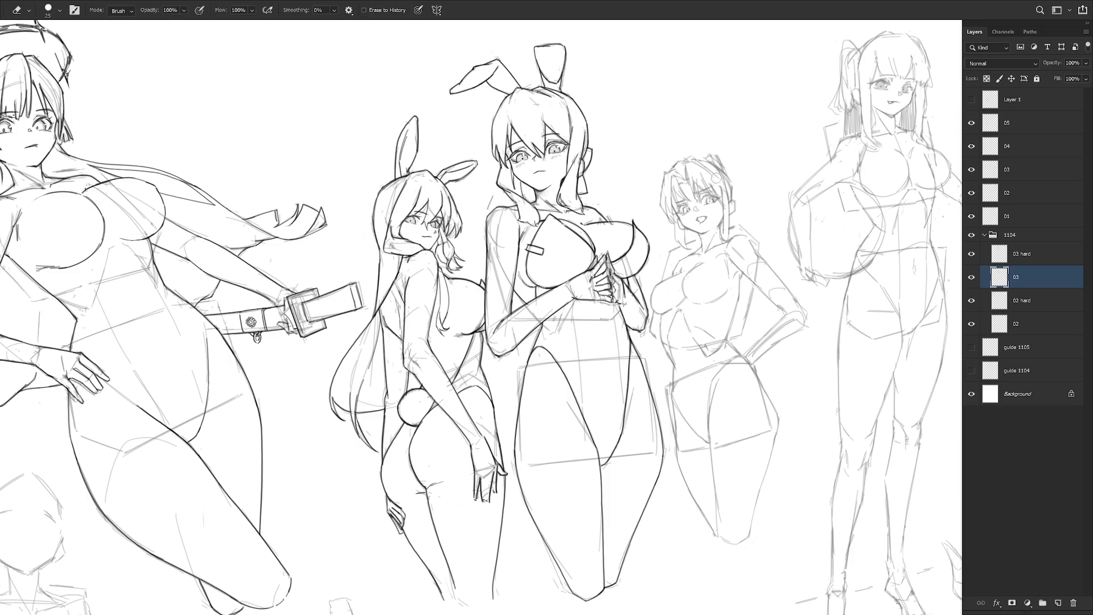
key("b")
key("e")
key("b")
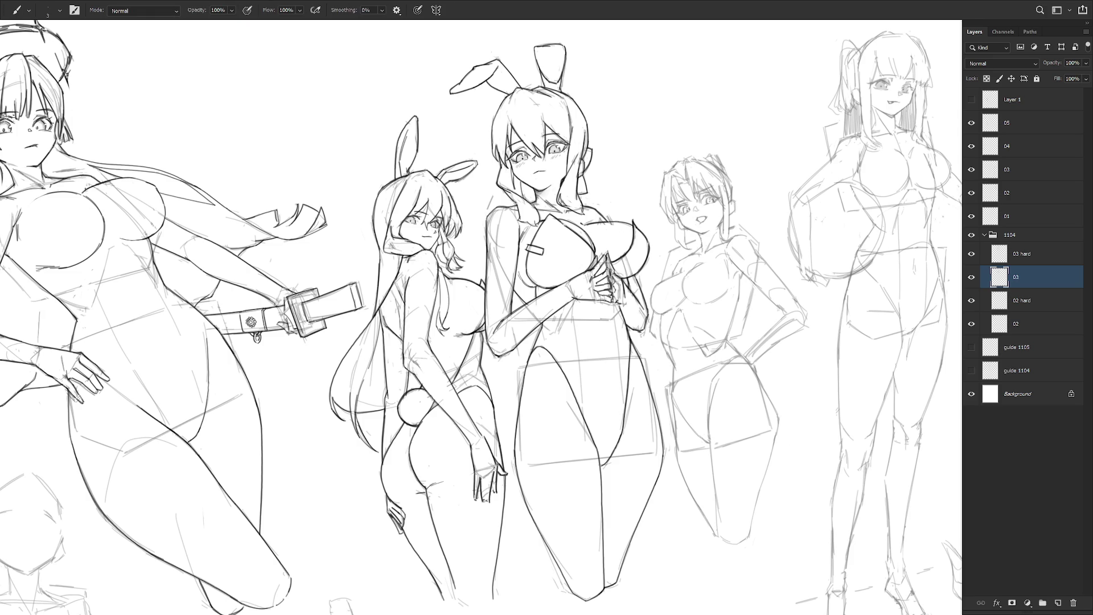
key("e")
key("b")
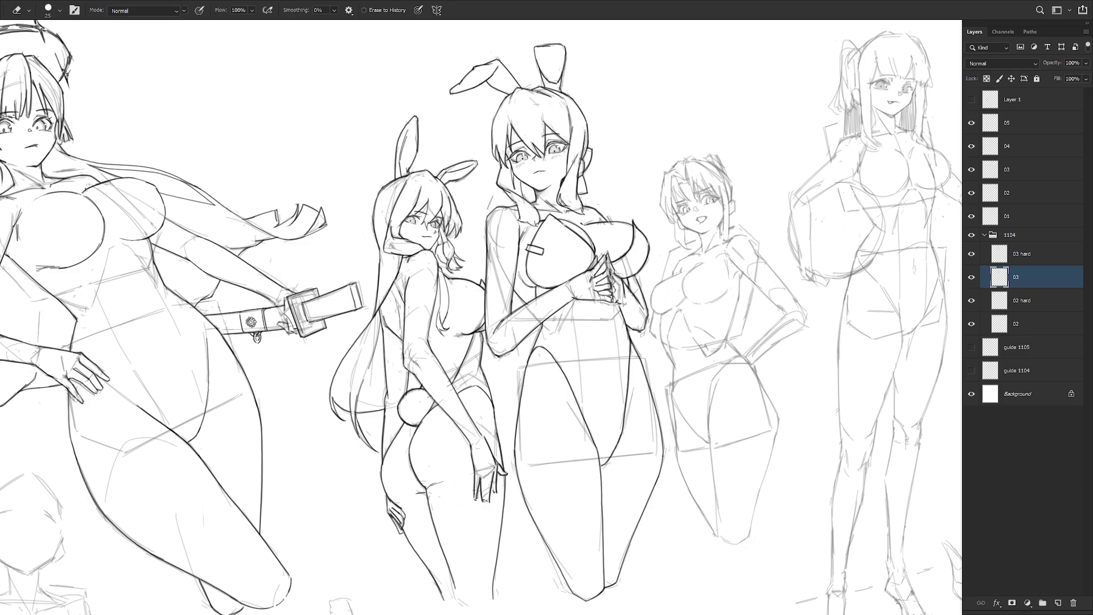
key("e")
key("b")
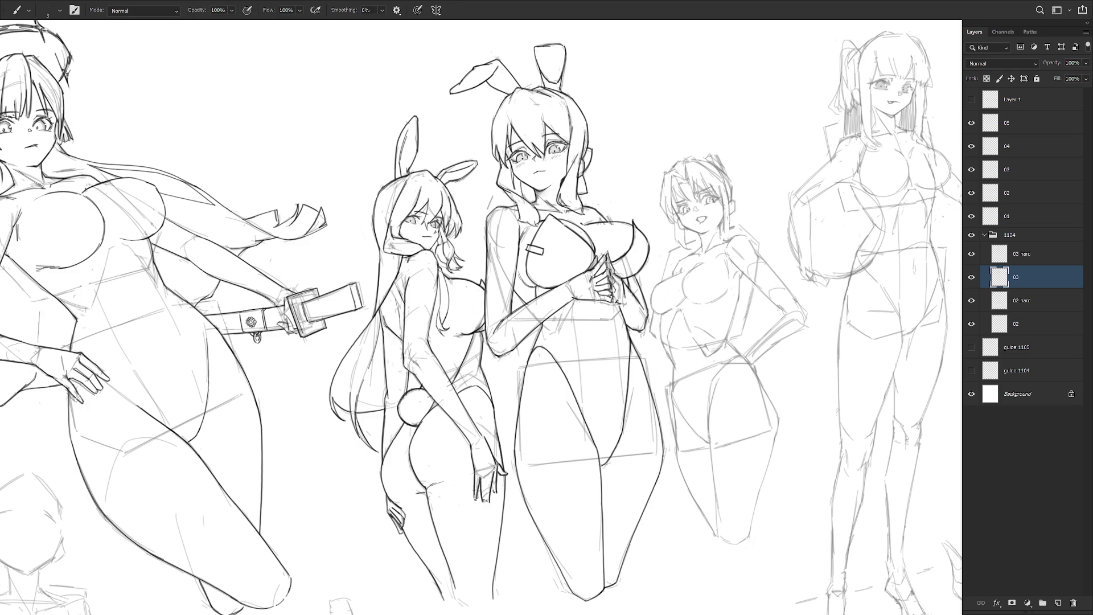
- Add another strand lower on the right side of the hair
left_click_drag(732, 215, 722, 242)
key("e")
key("b")
key("e")
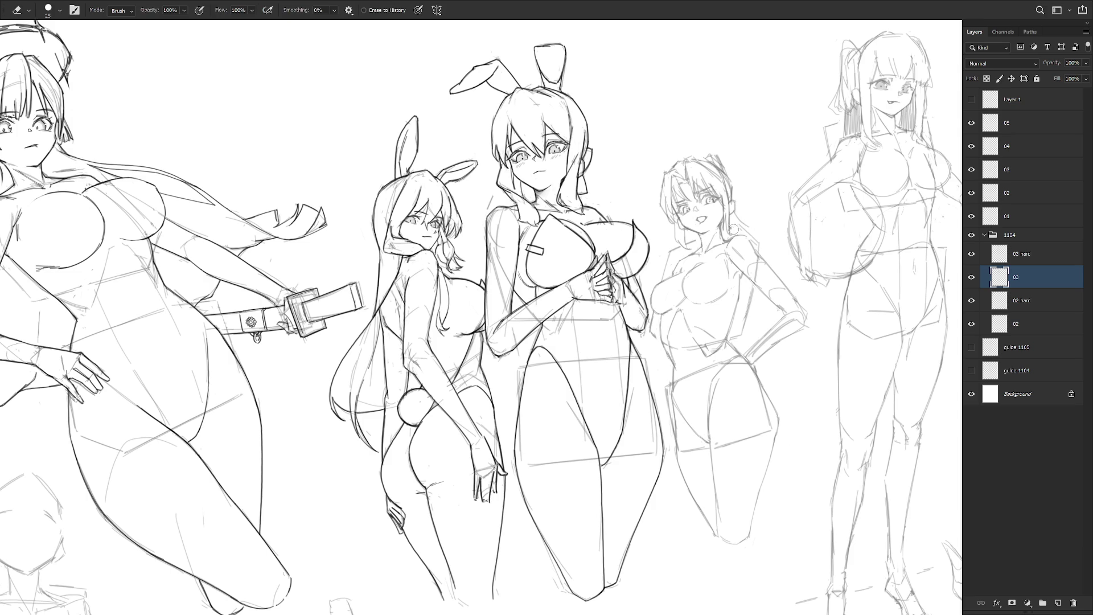
key("b")
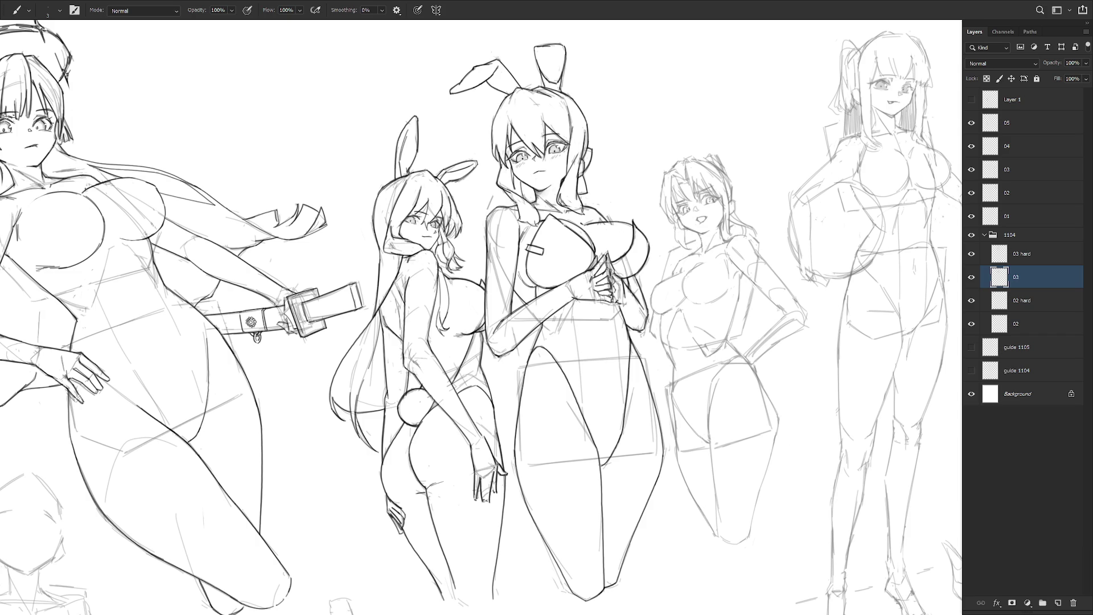
- Alternate between the Eraser and Brush while reviewing the third figure's sketch
key("e")
key("b")
key("e")
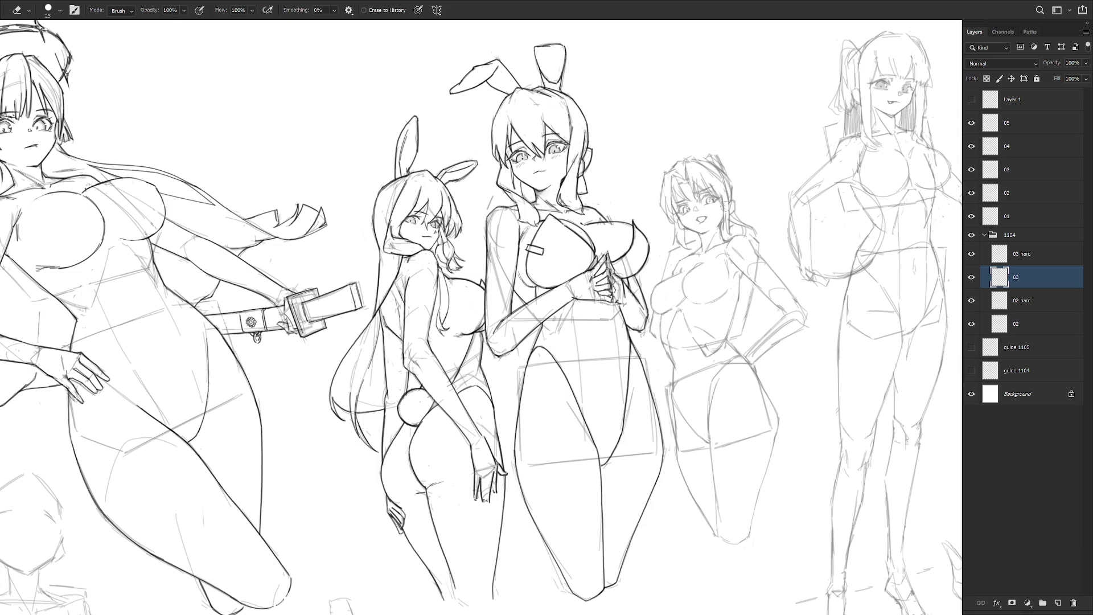
key("b")
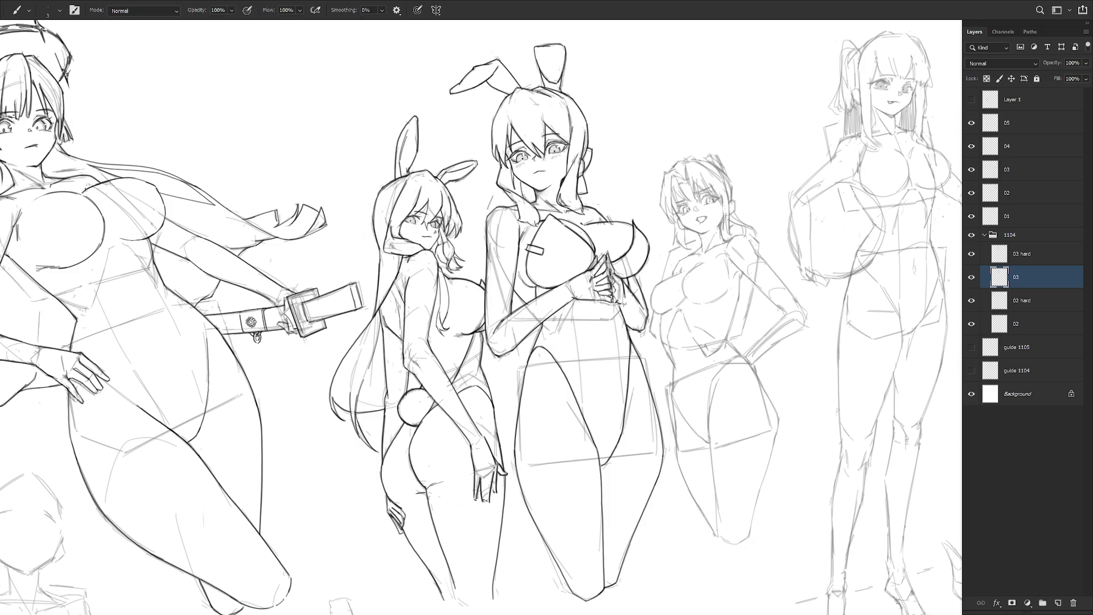
key("e")
key("b")
key("e")
key("b")
key("e")
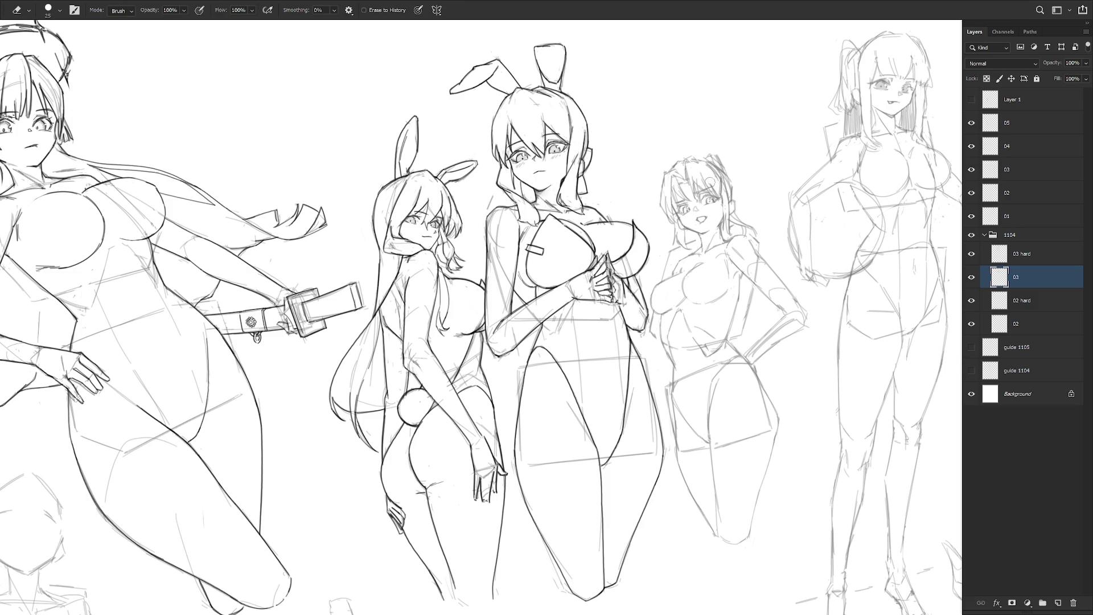
key("b")
key("e")
key("b")
key("e")
key("b")
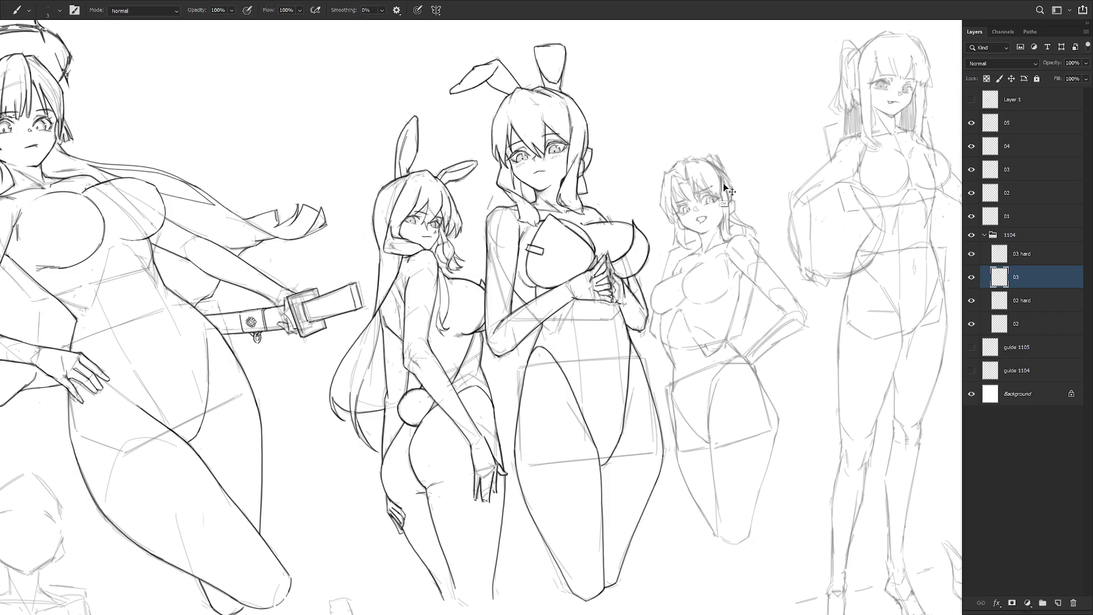
key("e")
key("b")
key("e")
key("b")
key("e")
key("b")
- Shift the view over the figures and darken the third figure's left torso line
left_click_drag(749, 389, 708, 301)
key("e")
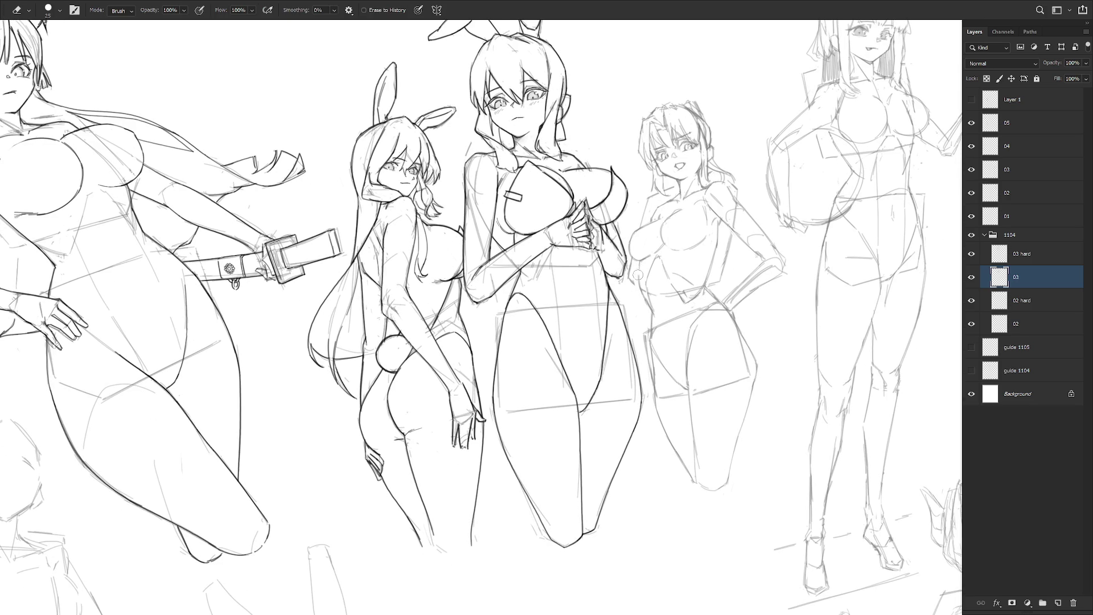
key("b")
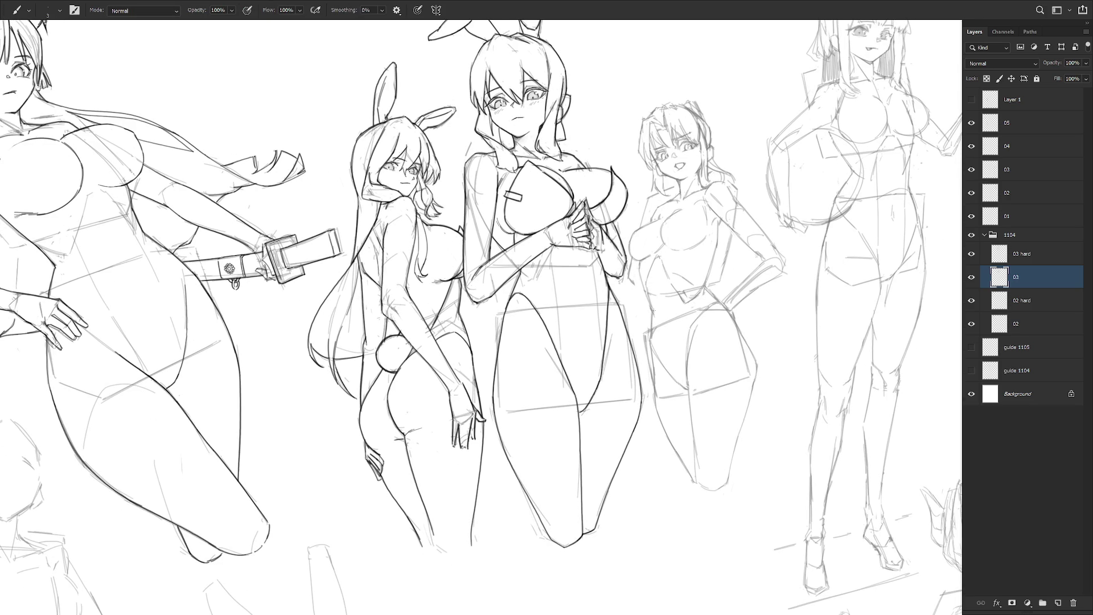
key("e")
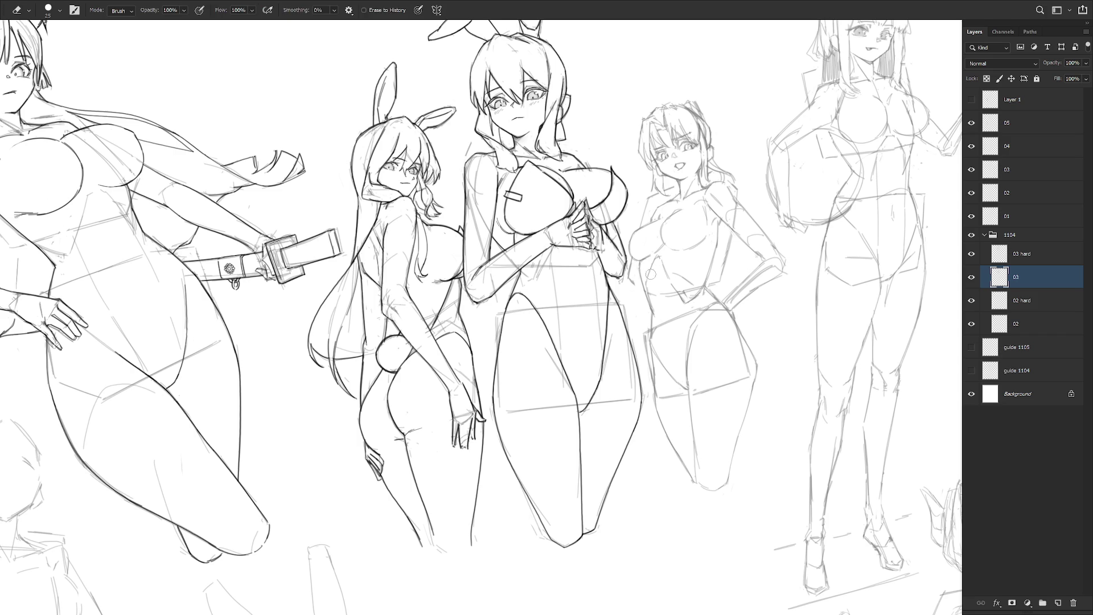
key("b")
key("e")
key("b")
left_click_drag(656, 258, 656, 299)
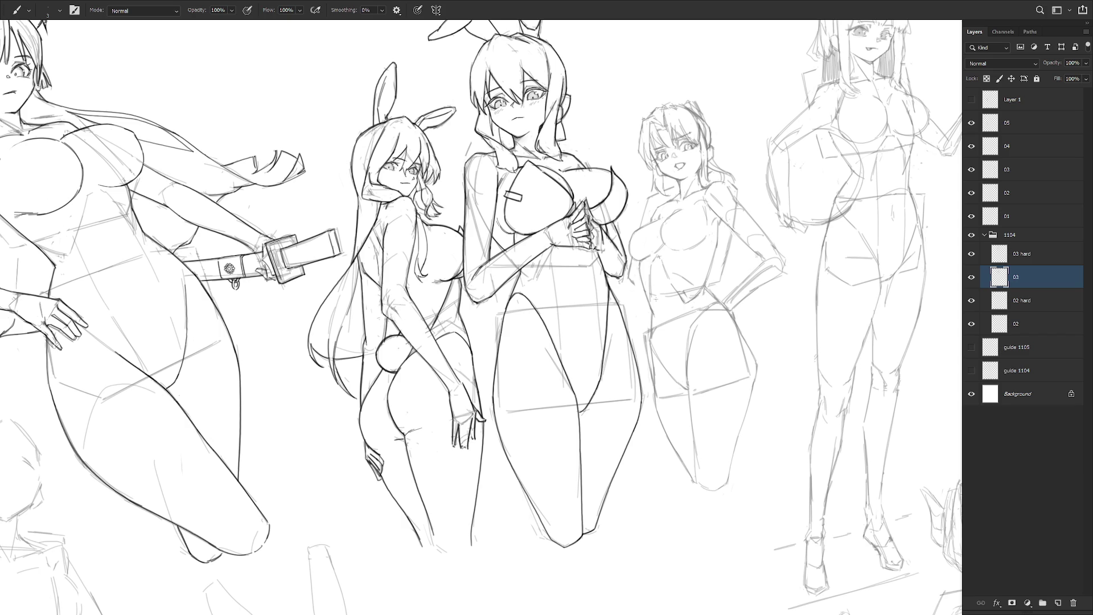
- Undo that torso stroke, erase stray marks, then redraw the torso line and side marks
key("ctrl+z")
key("ctrl+z")
key("ctrl+z")
key("ctrl+z")
key("e")
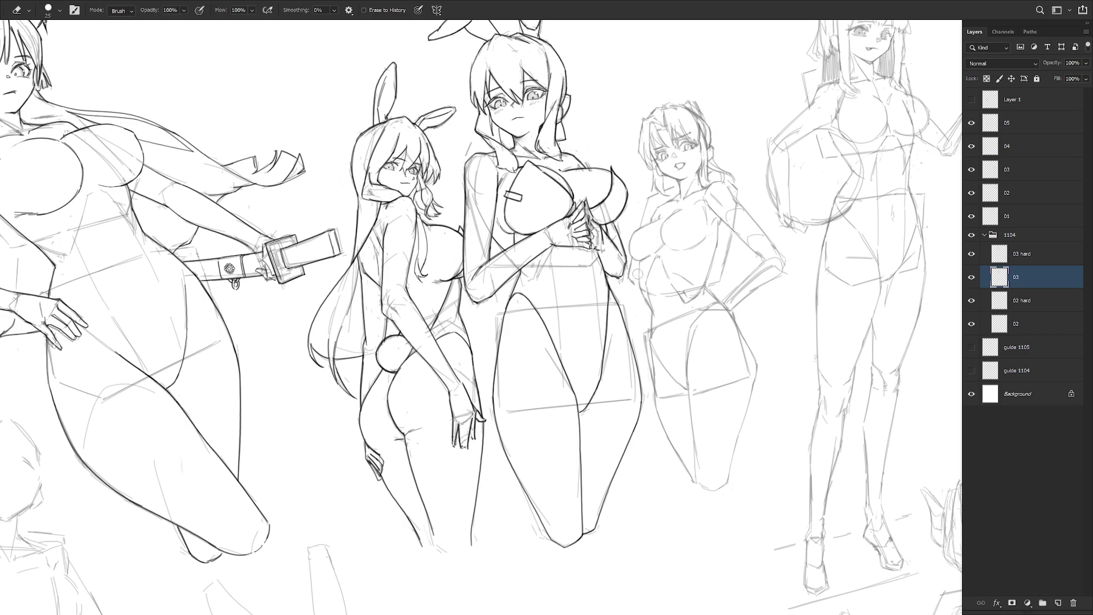
mouse_move(639, 279)
left_mouse_down()
mouse_move(643, 300)
mouse_move(644, 288)
left_mouse_up()
key("b")
left_click_drag(652, 266, 652, 305)
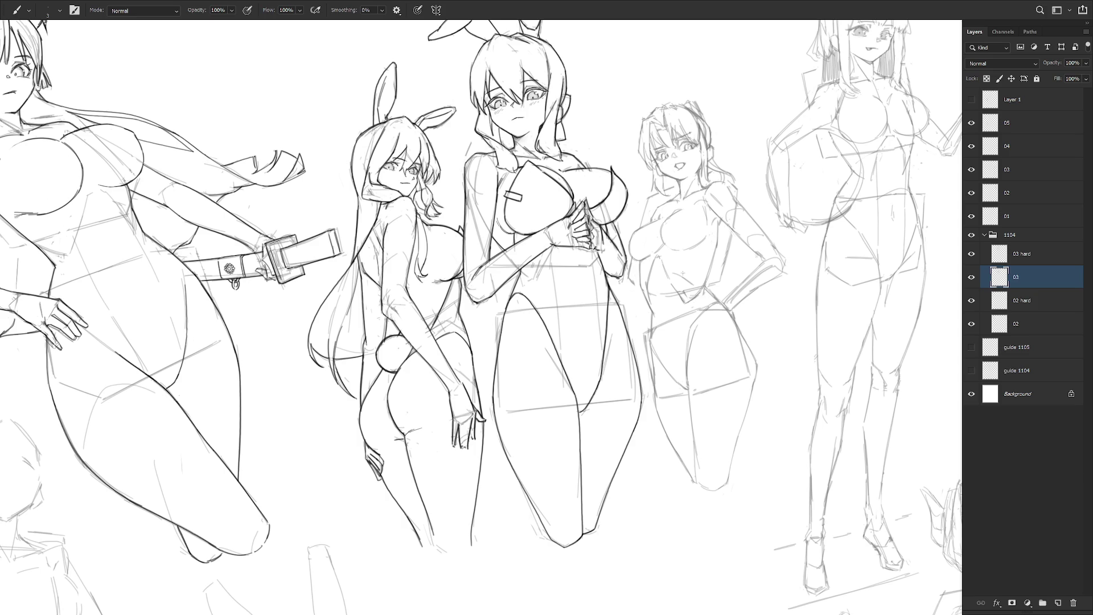
left_click_drag(656, 294, 647, 283)
- Flip the canvas horizontally, zoom back in and rotate the view to a drawing angle
scroll(757, 284, "down", 1)
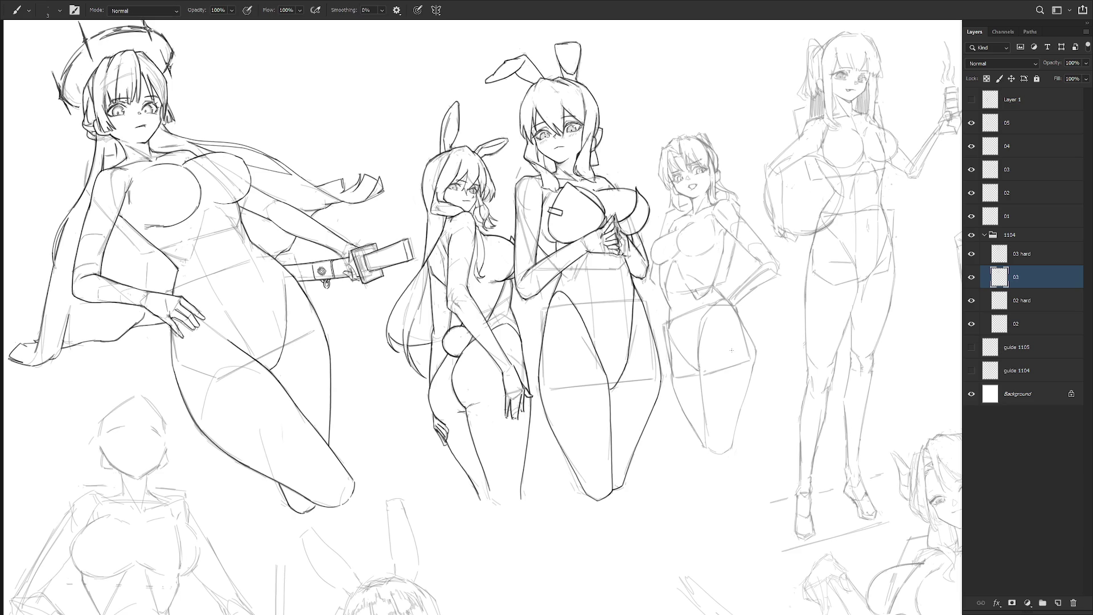
scroll(731, 350, "down", 4)
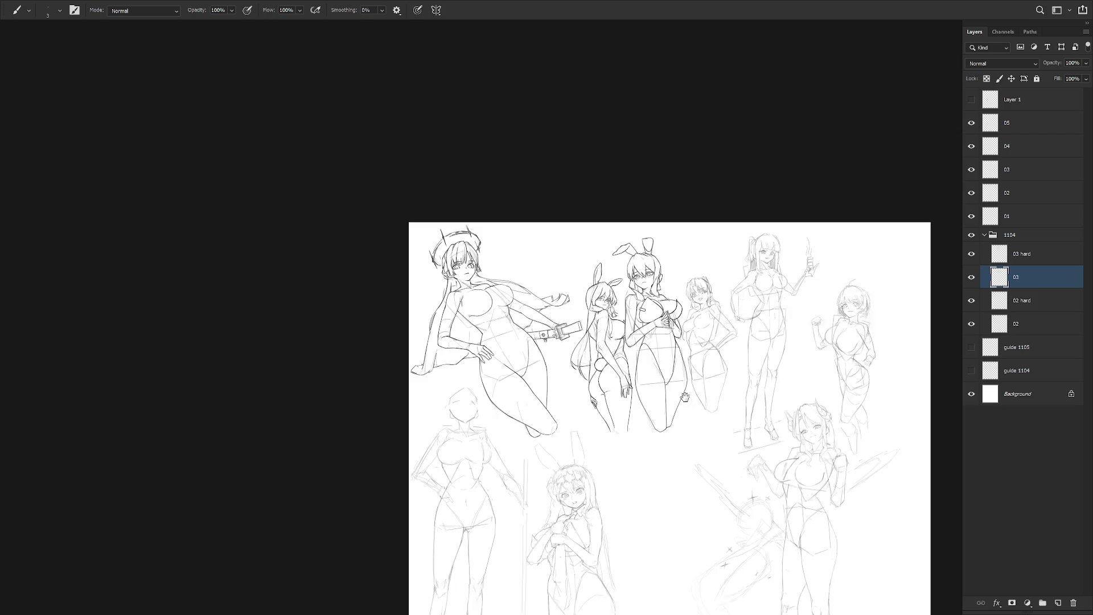
key("ctrl+shift+h")
scroll(667, 272, "up", 1)
scroll(668, 273, "up", 3)
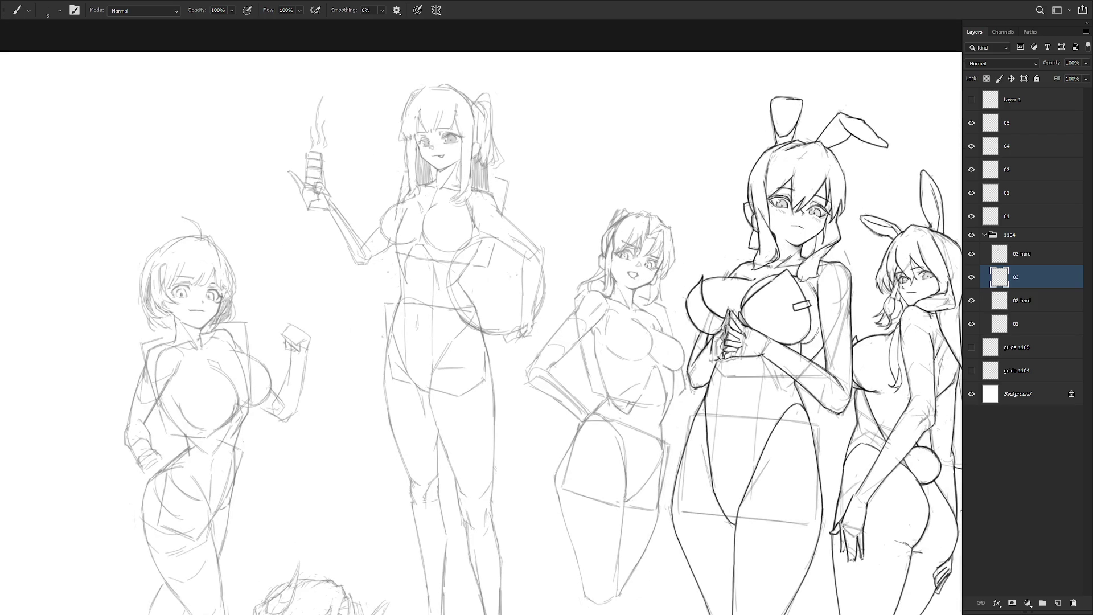
scroll(678, 242, "up", 3)
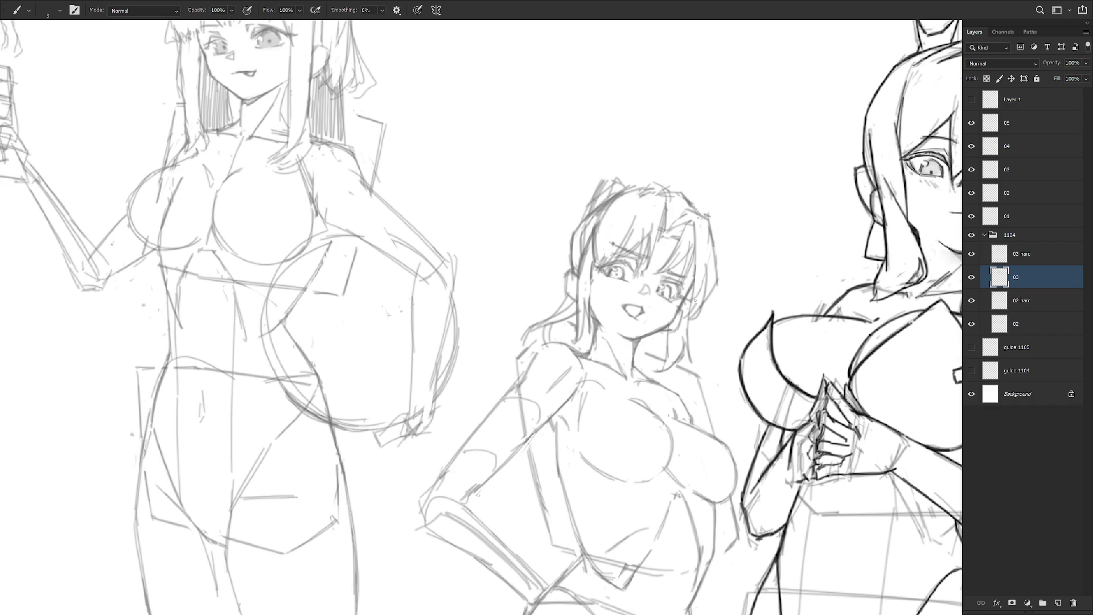
left_click_drag(661, 365, 666, 301)
- Add a short refining stroke to the third figure's upper eyelid, then reset the view
left_click_drag(586, 237, 604, 240)
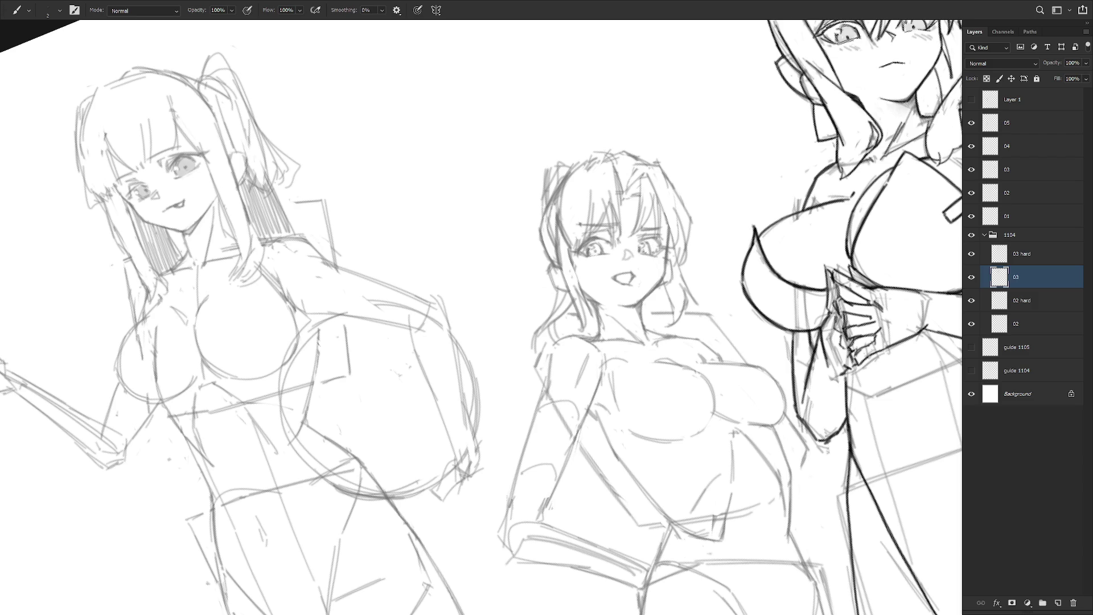
key("ctrl+0")
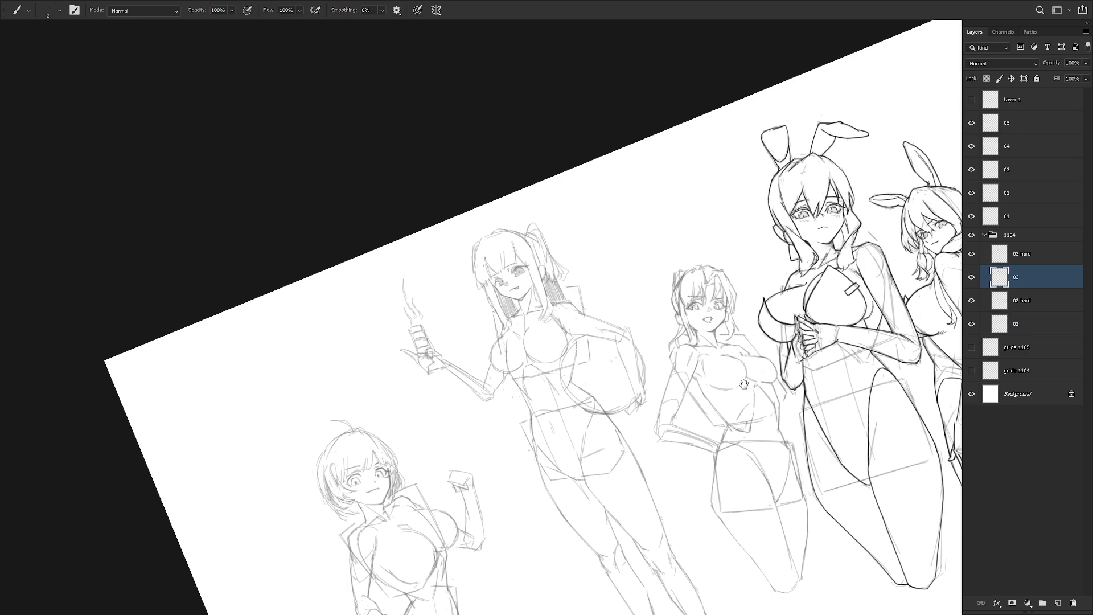
key("Escape")
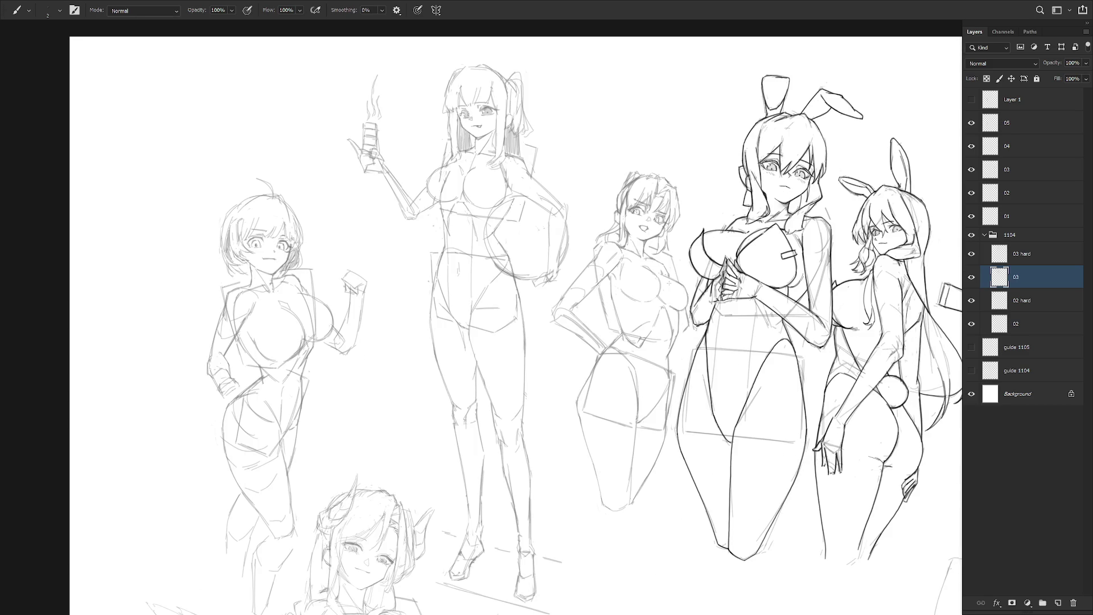
scroll(669, 282, "up", 5)
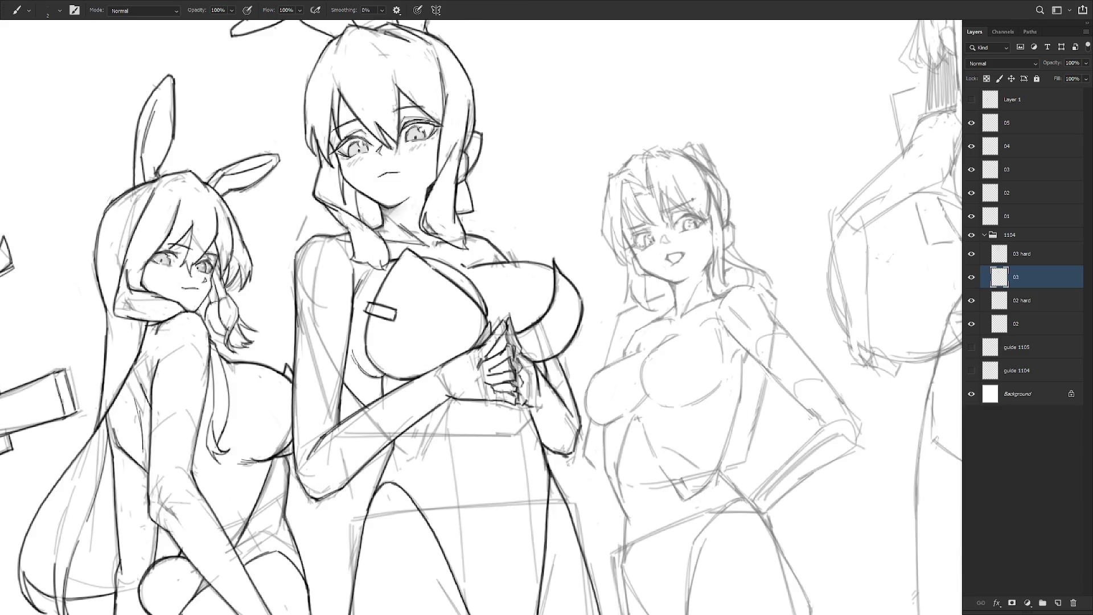
- Add hair strands to the third figure and erase stray strokes at her neck and shoulder
left_click_drag(713, 246, 702, 270)
key("e")
mouse_move(710, 268)
left_mouse_down()
mouse_move(716, 319)
mouse_move(718, 295)
left_mouse_up()
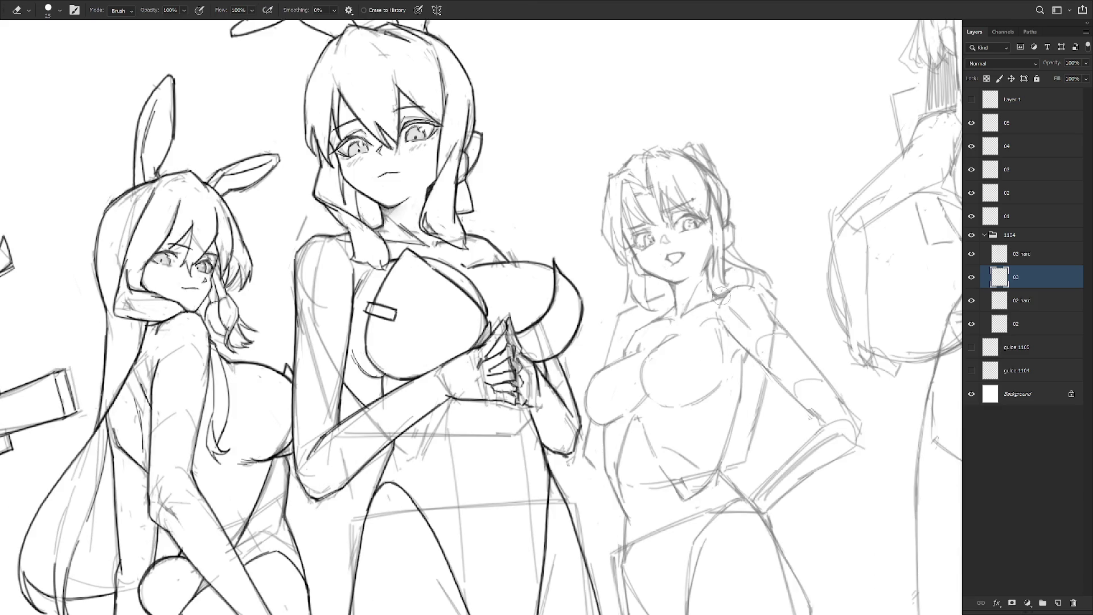
key("b")
key("b")
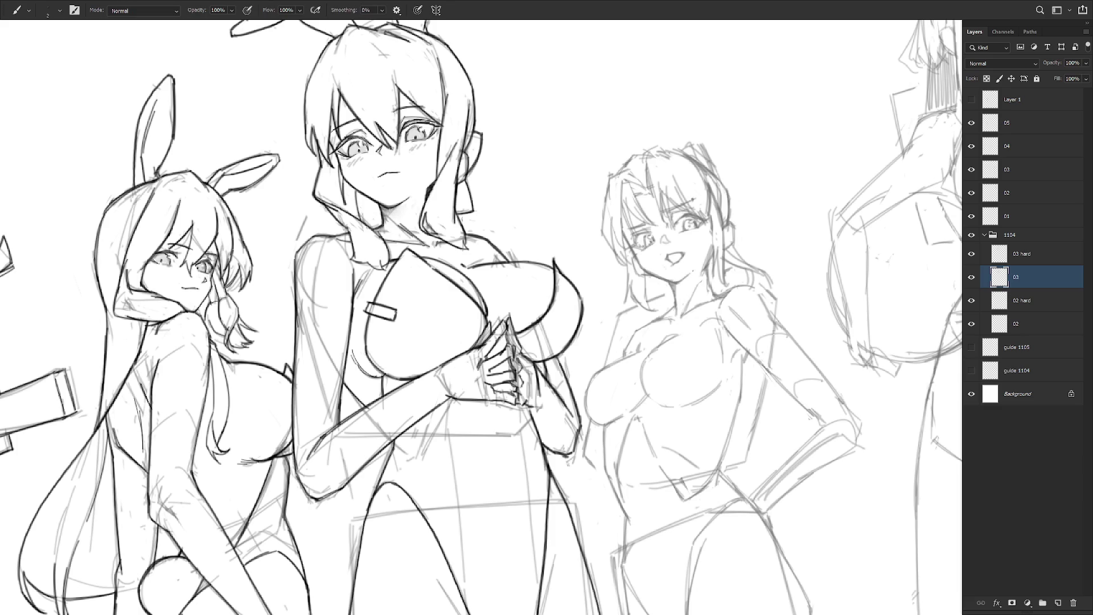
- Briefly try the hard-edged Pencil, return to the Brush, and zoom out to the whole sheet
scroll(751, 245, "down", 3)
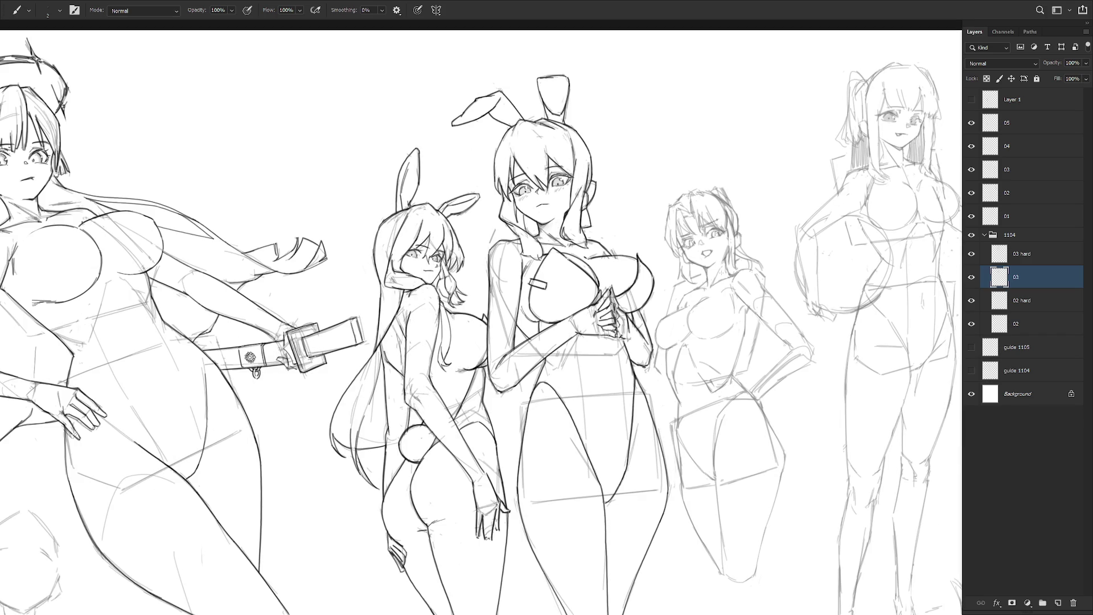
scroll(706, 250, "up", 2)
key("shift+b")
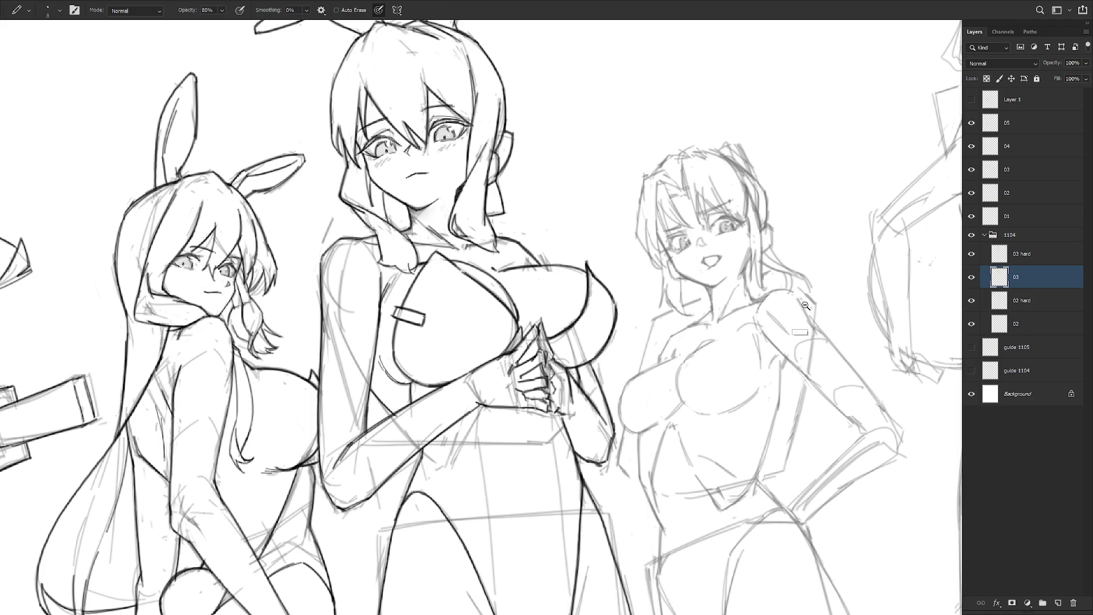
scroll(803, 319, "down", 4)
key("shift+b")
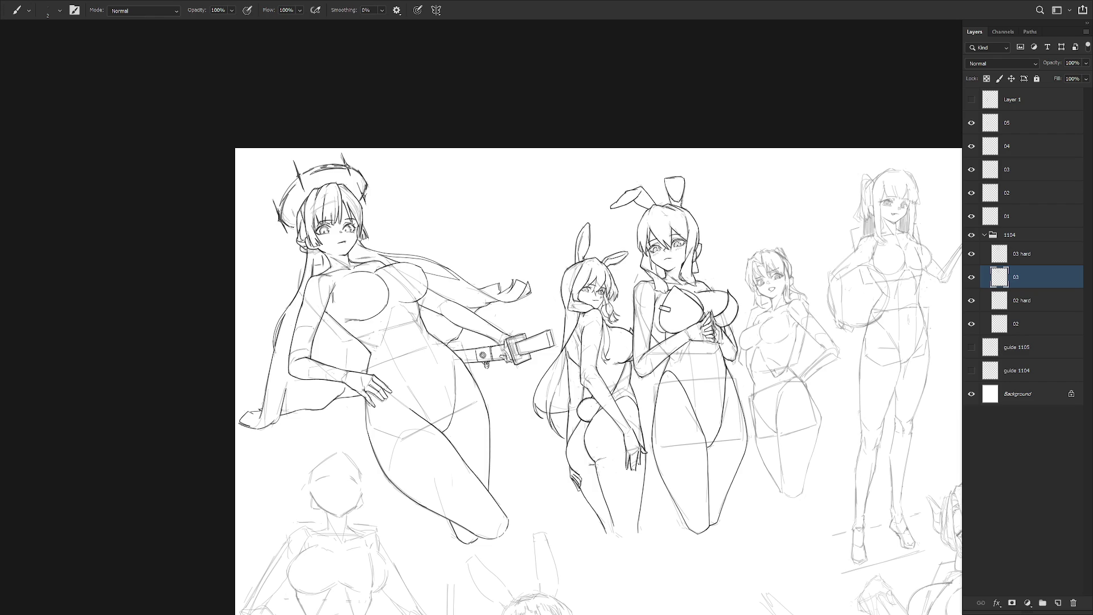
scroll(777, 271, "up", 2)
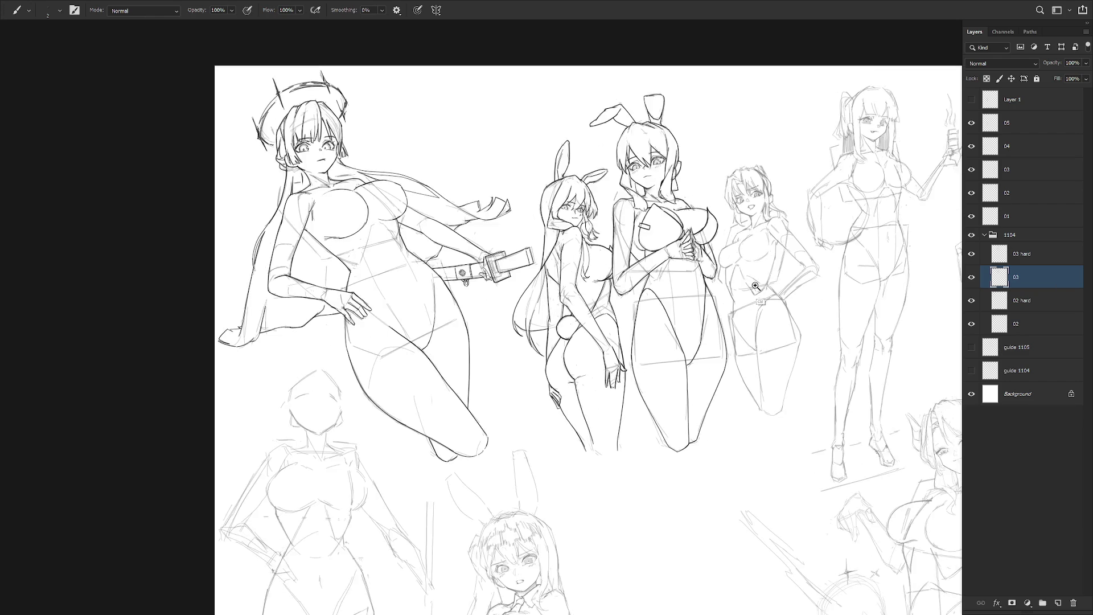
- Select layer 03 in the 1104 group and lasso around the third figure's sketch
left_click(1053, 261)
left_click_drag(794, 356, 773, 385)
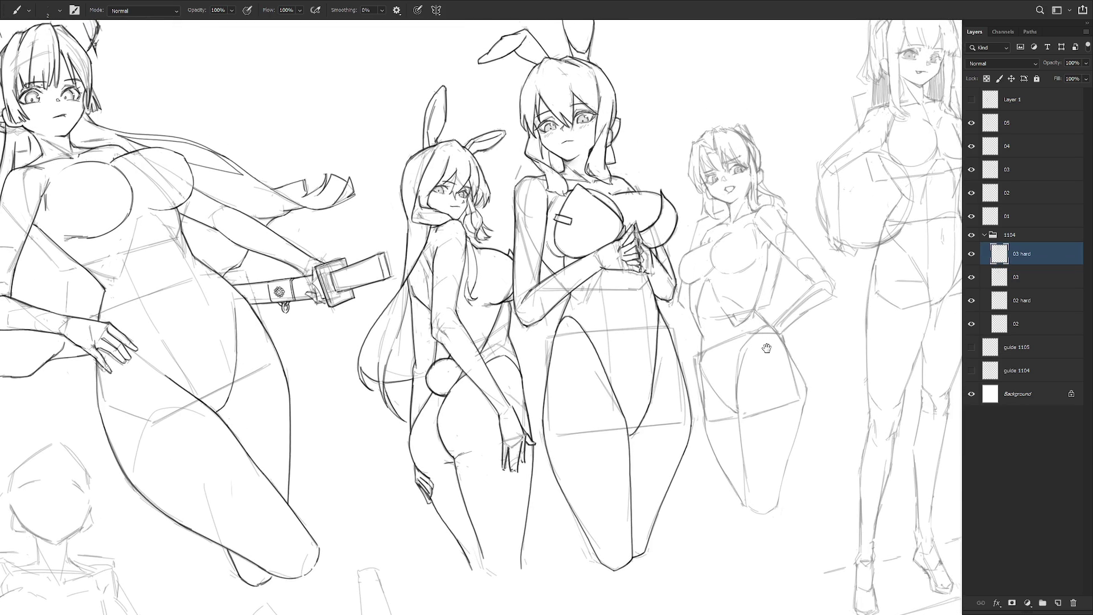
left_click(1039, 278)
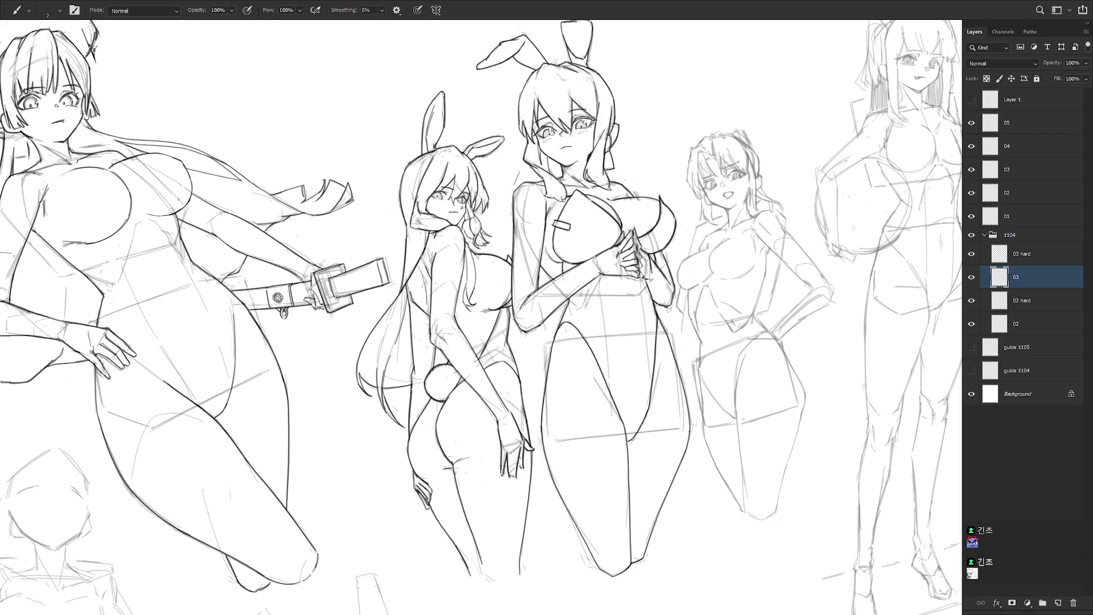
key("l")
mouse_move(676, 290)
left_mouse_down()
mouse_move(684, 340)
mouse_move(696, 292)
mouse_move(716, 320)
mouse_move(740, 284)
mouse_move(755, 287)
mouse_move(752, 308)
mouse_move(768, 291)
mouse_move(782, 318)
mouse_move(829, 276)
mouse_move(749, 76)
mouse_move(690, 219)
mouse_move(675, 325)
left_mouse_up()
- Move the lassoed third figure's sketch slightly down and deselect it
key("ctrl+t")
left_click_drag(770, 280, 769, 285)
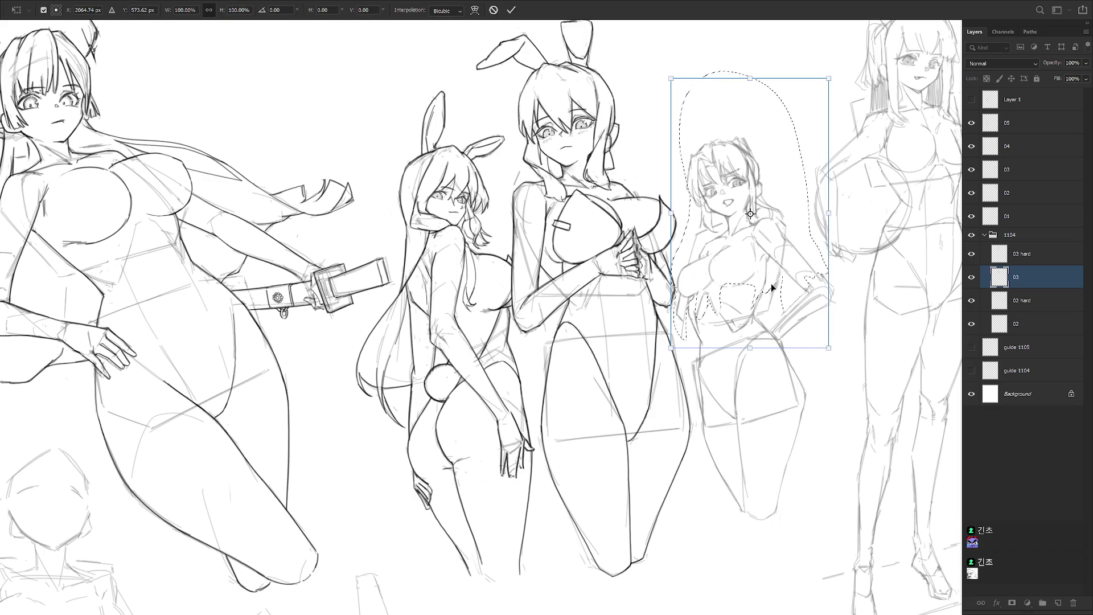
key("Return")
key("ctrl+d")
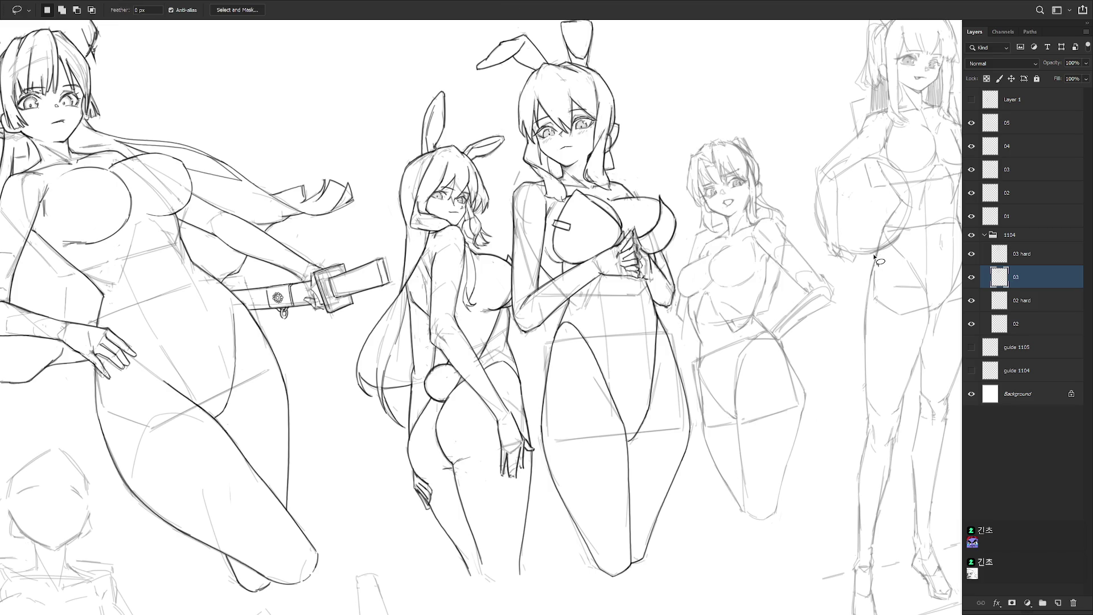
key("e")
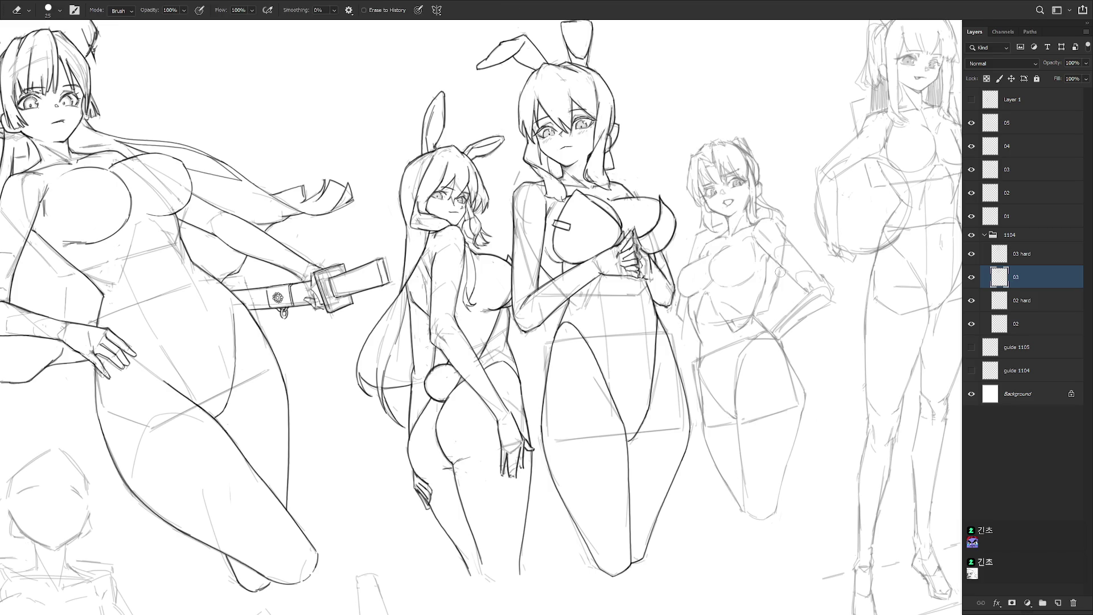
key("b")
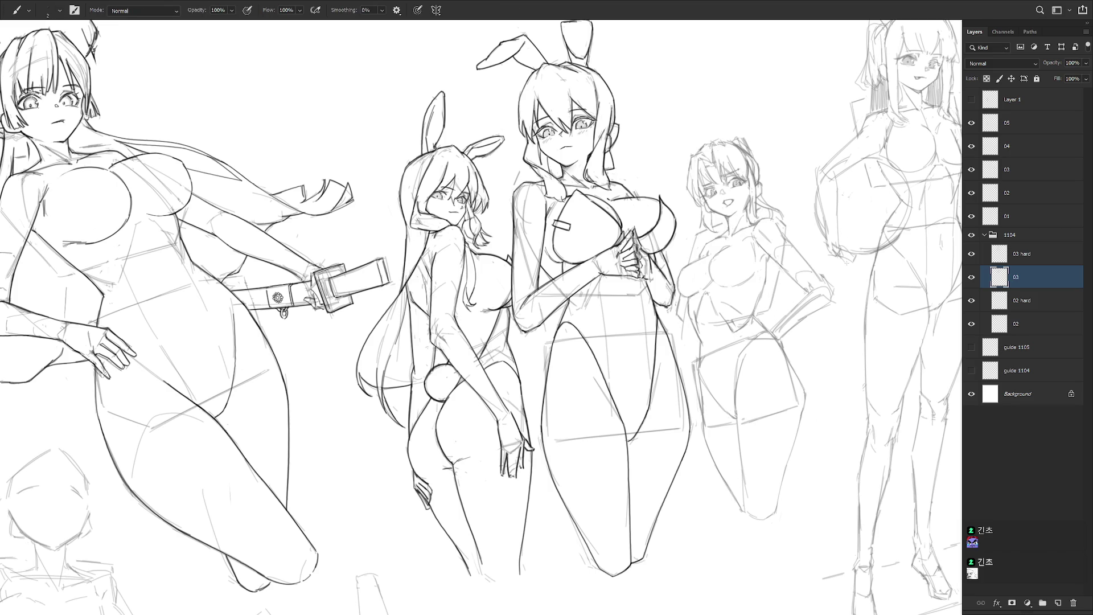
- Lasso the third figure's arm, transform it into a new position, deselect, and return to the Brush
key("l")
mouse_move(848, 313)
left_mouse_down()
mouse_move(740, 251)
mouse_move(749, 284)
mouse_move(732, 286)
mouse_move(746, 322)
mouse_move(769, 307)
mouse_move(743, 267)
mouse_move(780, 312)
mouse_move(785, 340)
left_mouse_up()
key("ctrl+t")
key("Return")
key("ctrl+d")
key("Escape")
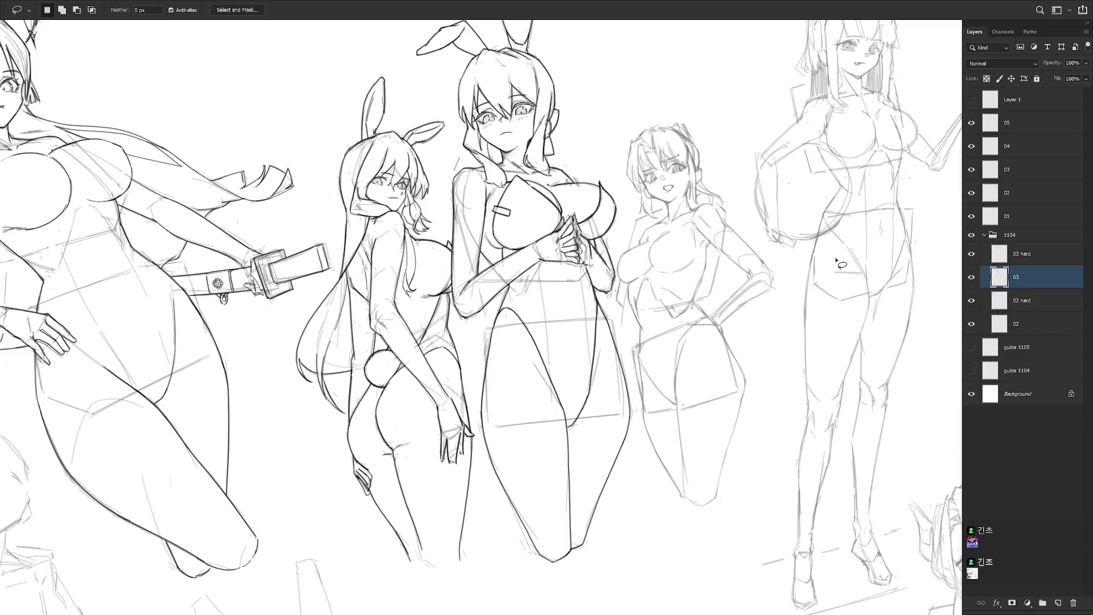
key("b")
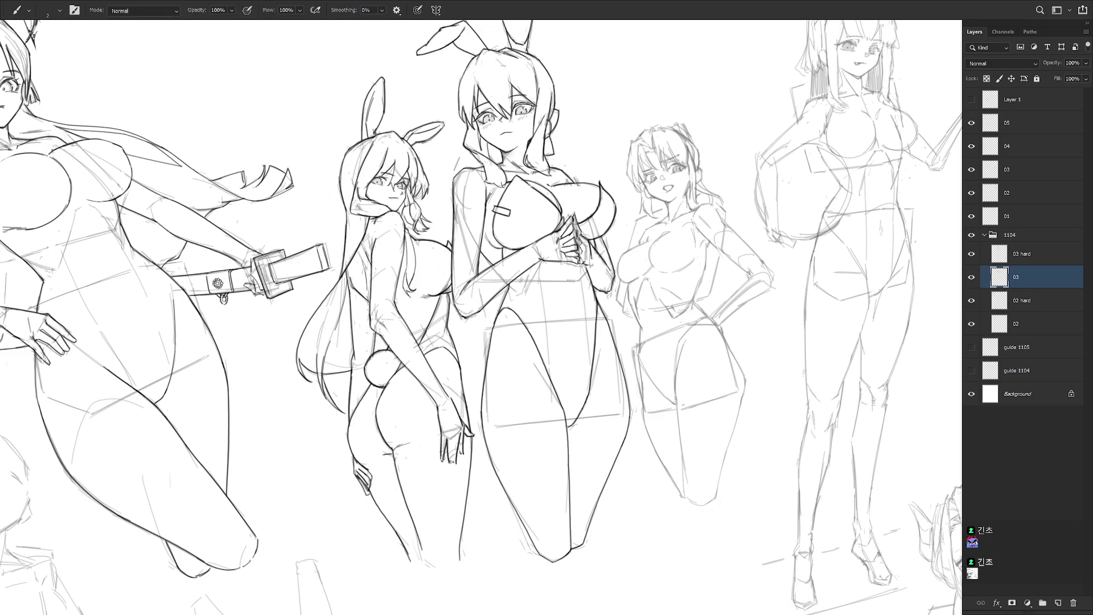
- Sketch new lines along the third figure's waist, side and left hip
left_click_drag(626, 295, 620, 315)
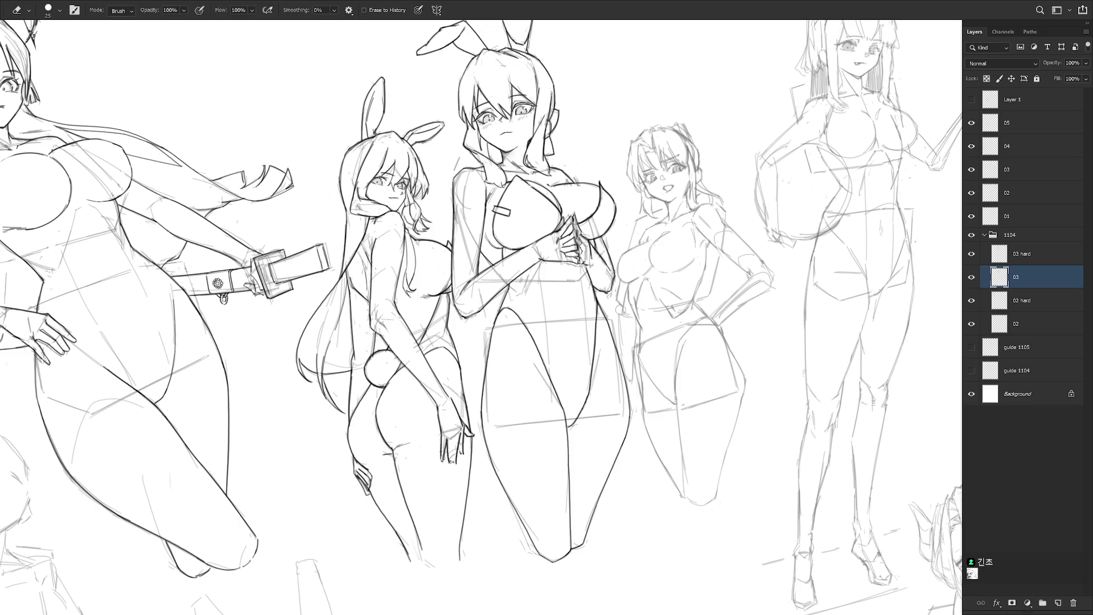
left_click_drag(620, 339, 621, 368)
left_click_drag(631, 353, 630, 381)
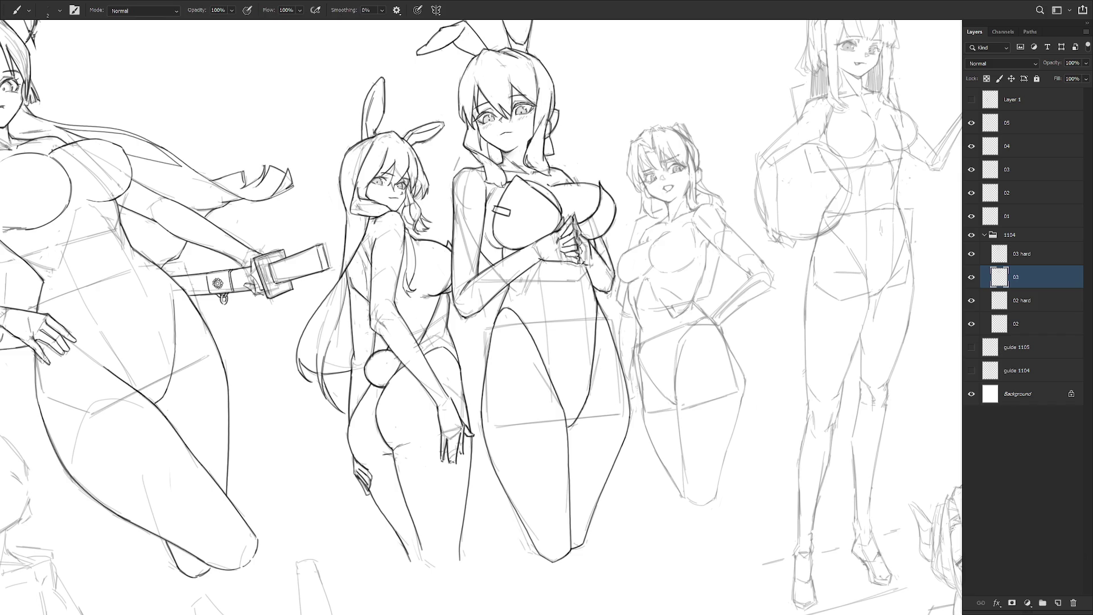
left_click_drag(622, 327, 623, 364)
mouse_move(639, 320)
left_mouse_down()
mouse_move(635, 338)
mouse_move(627, 327)
left_mouse_up()
key("e")
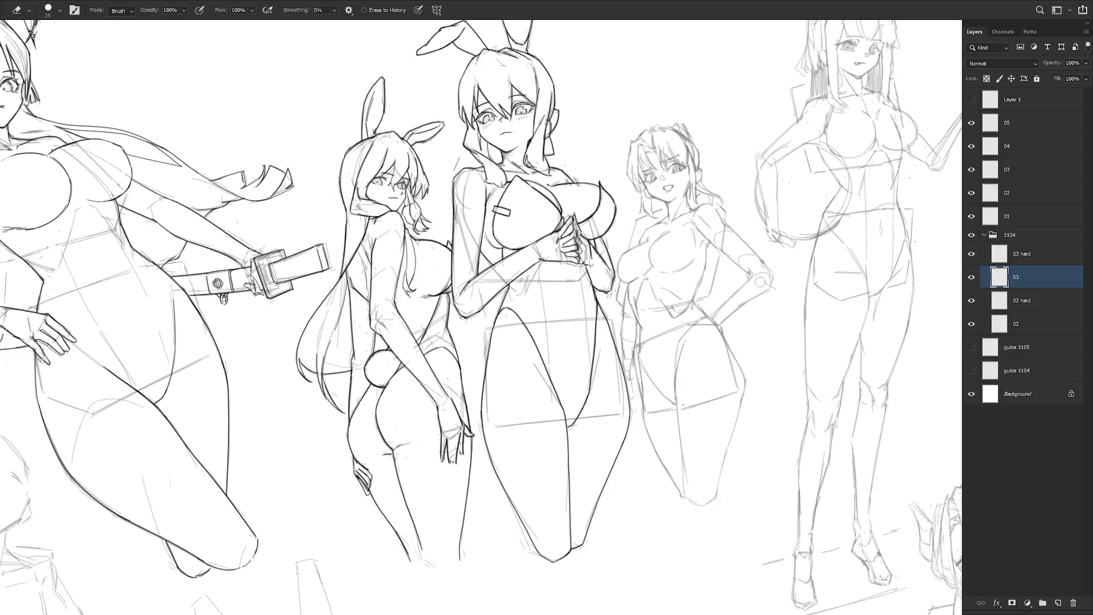
key("b")
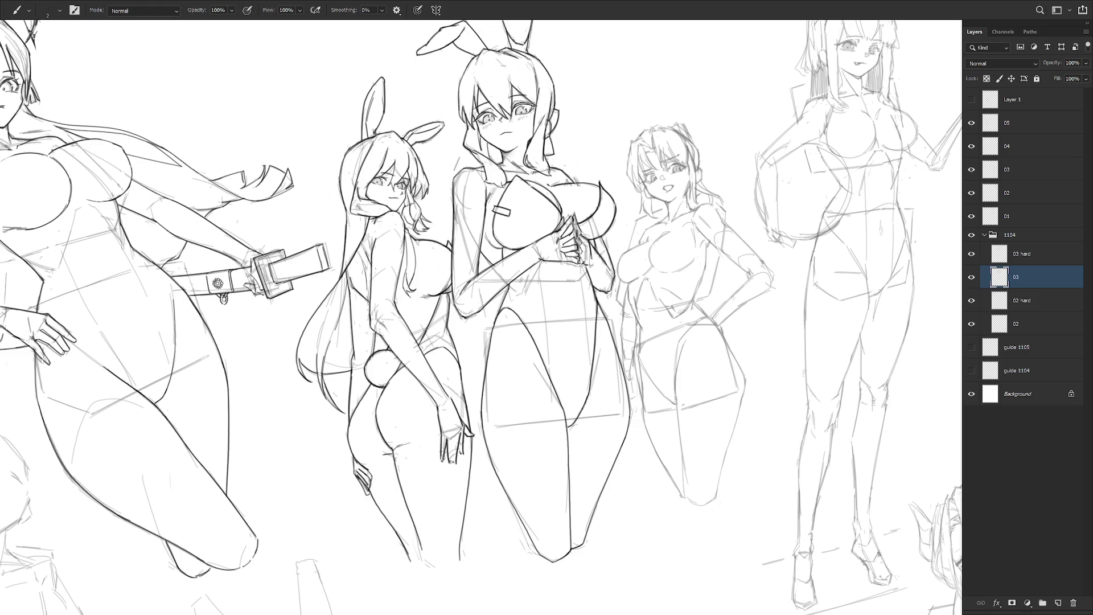
- Sketch her elbow and the hand on her hip, then undo a trial waist stroke
left_click_drag(727, 304, 721, 317)
key("e")
key("b")
key("e")
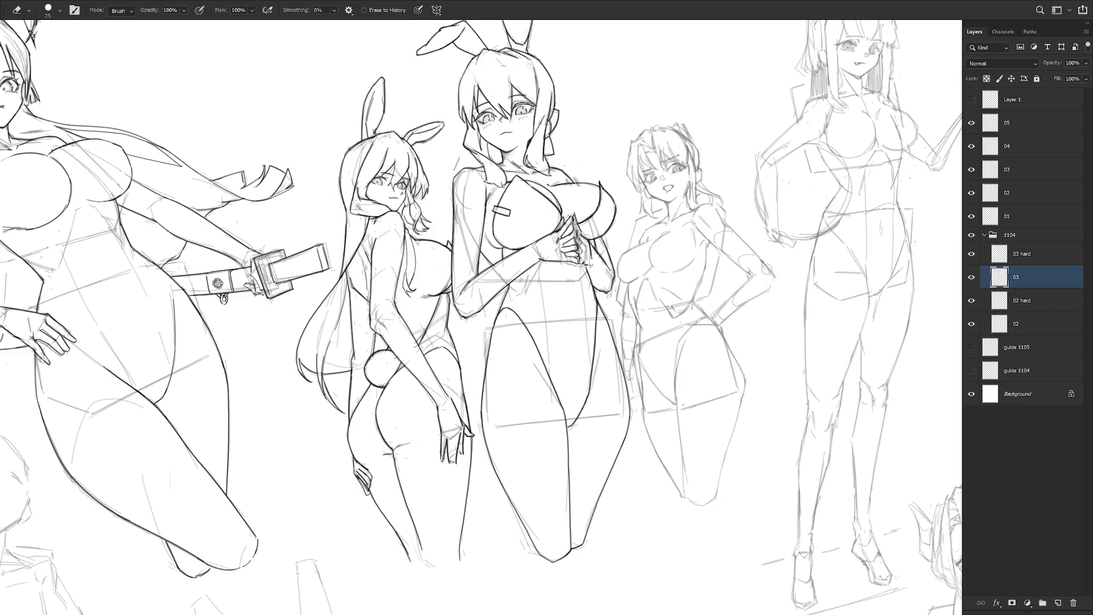
key("b")
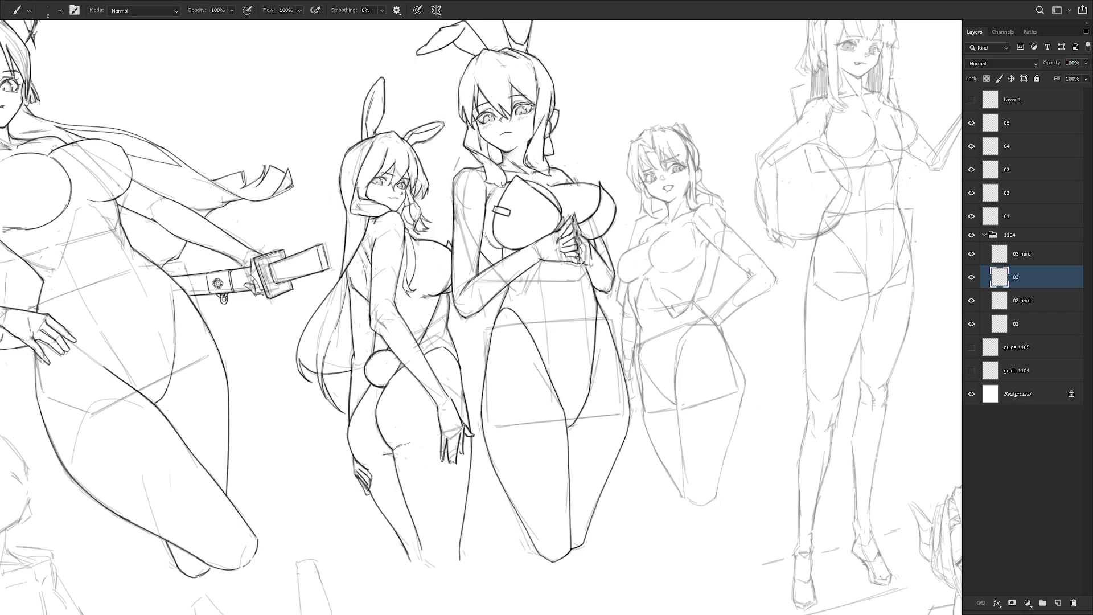
key("e")
key("b")
left_click_drag(739, 293, 764, 305)
mouse_move(707, 327)
left_mouse_down()
mouse_move(707, 344)
mouse_move(696, 343)
mouse_move(717, 337)
left_mouse_up()
key("ctrl+z")
key("ctrl+z")
key("ctrl+z")
- Sketch a line on the third figure's hand and across her chest on layer 03, then switch to 03 hard
left_click_drag(707, 342, 705, 357)
key("ctrl+z")
left_click(1042, 261)
left_click(1042, 280)
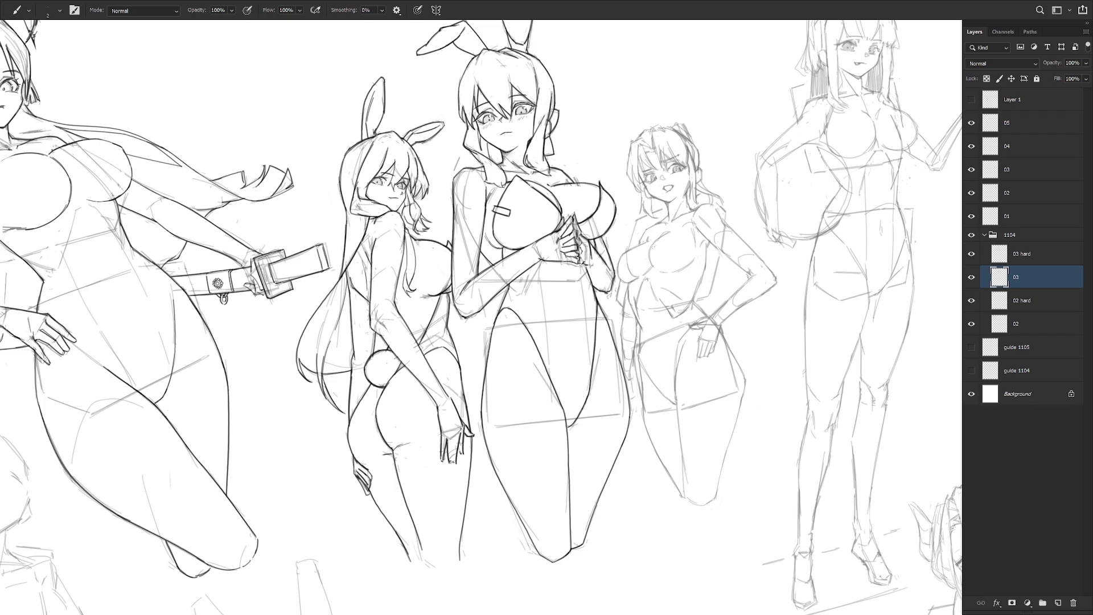
left_click_drag(656, 234, 683, 251)
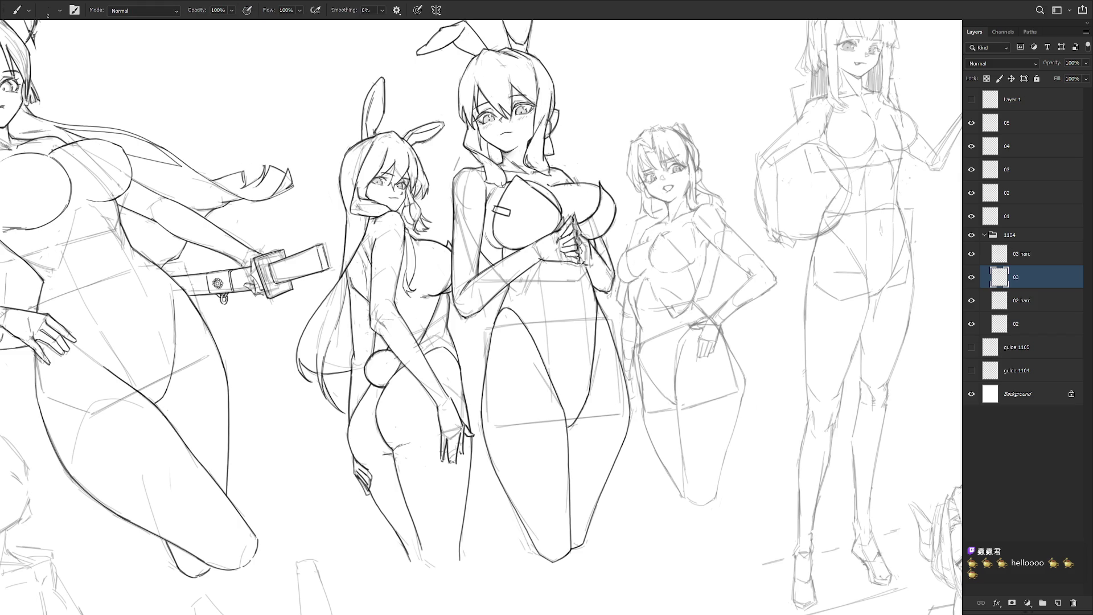
key("e")
key("b")
key("e")
key("b")
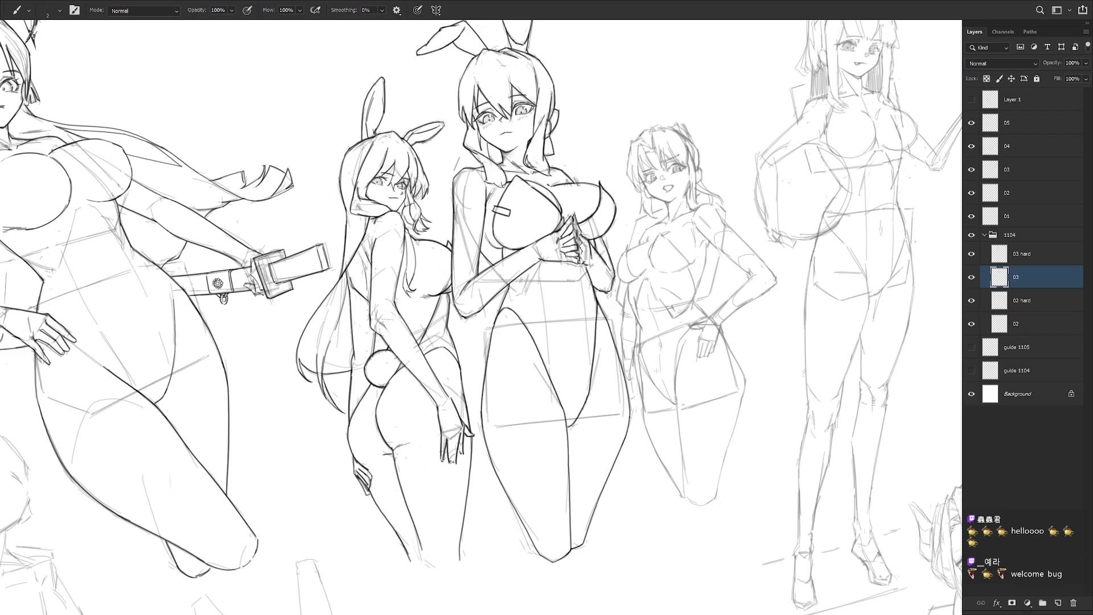
key("alt+bracketright")
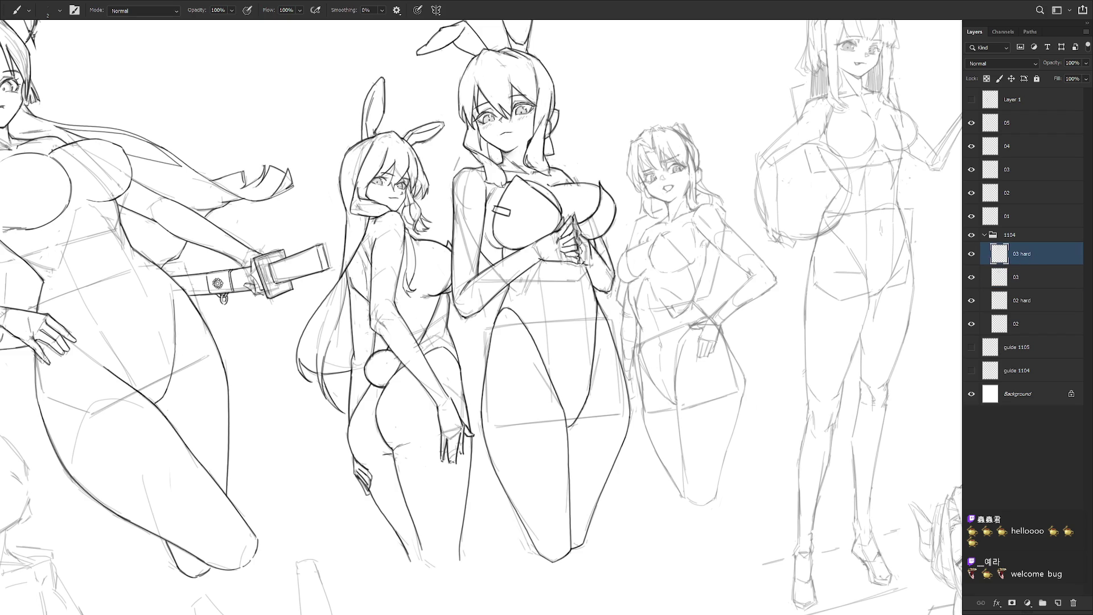
- Zoom in on the third figure's face and ink the first hair and cheek lines
right_click(703, 244)
left_click(653, 132, "ctrl")
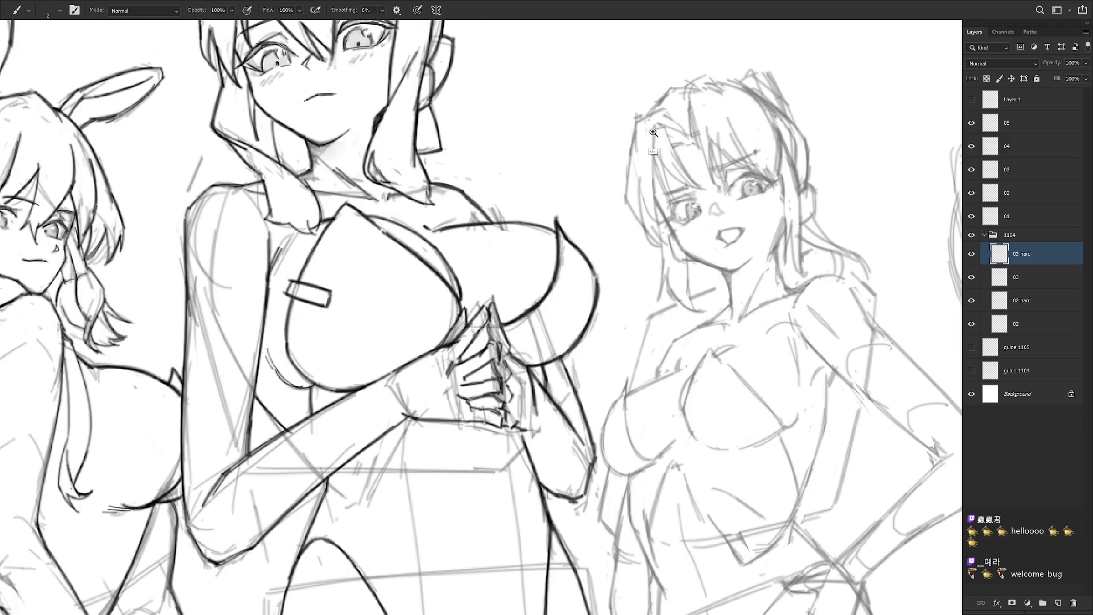
mouse_move(656, 125)
left_mouse_down()
mouse_move(656, 198)
mouse_move(656, 151)
left_mouse_up()
key("ctrl+z")
mouse_move(652, 161)
left_mouse_down()
mouse_move(659, 196)
mouse_move(675, 202)
left_mouse_up()
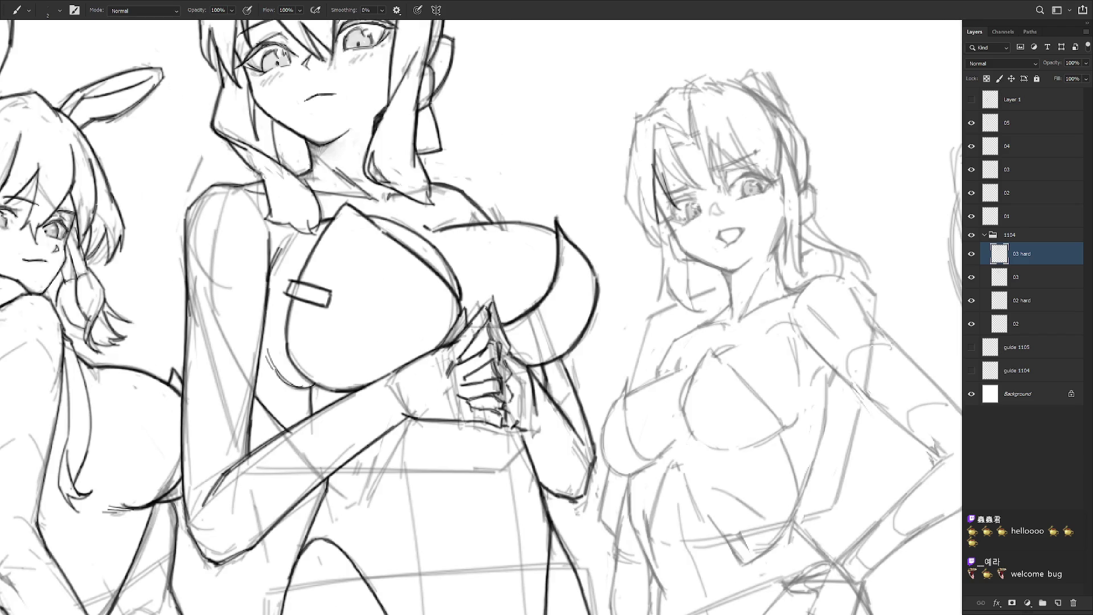
- Ink hair strands around her left eye and head, undoing and redrawing the left hair outline
left_click_drag(662, 158, 672, 197)
left_click_drag(657, 161, 702, 192)
left_click_drag(666, 129, 696, 186)
mouse_move(660, 114)
left_mouse_down()
mouse_move(676, 149)
mouse_move(698, 136)
mouse_move(634, 162)
left_mouse_up()
key("ctrl+z")
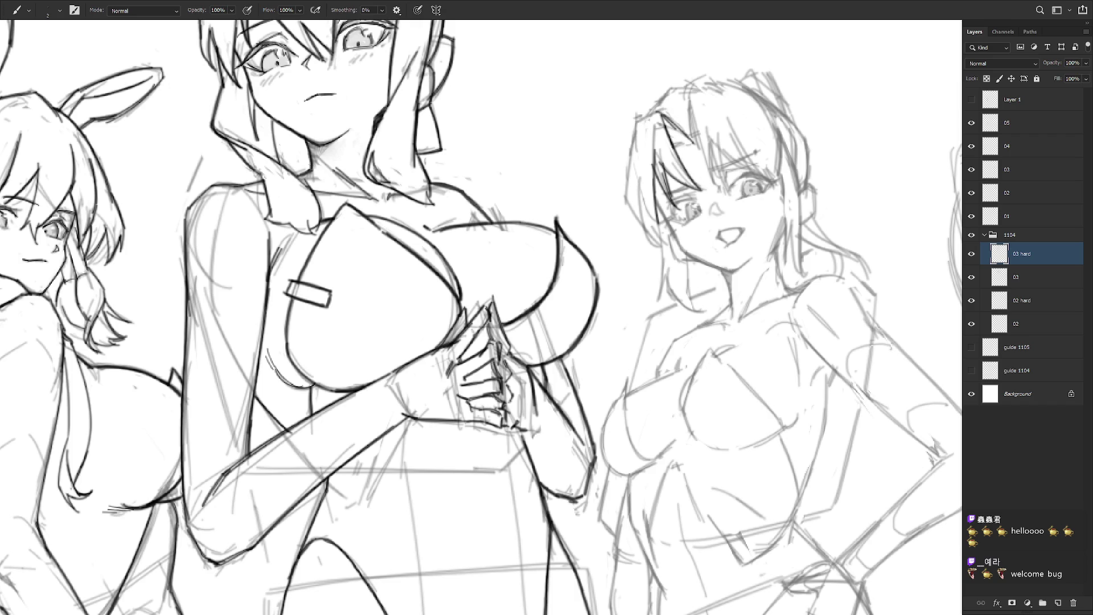
left_click_drag(658, 107, 628, 183)
key("ctrl+z")
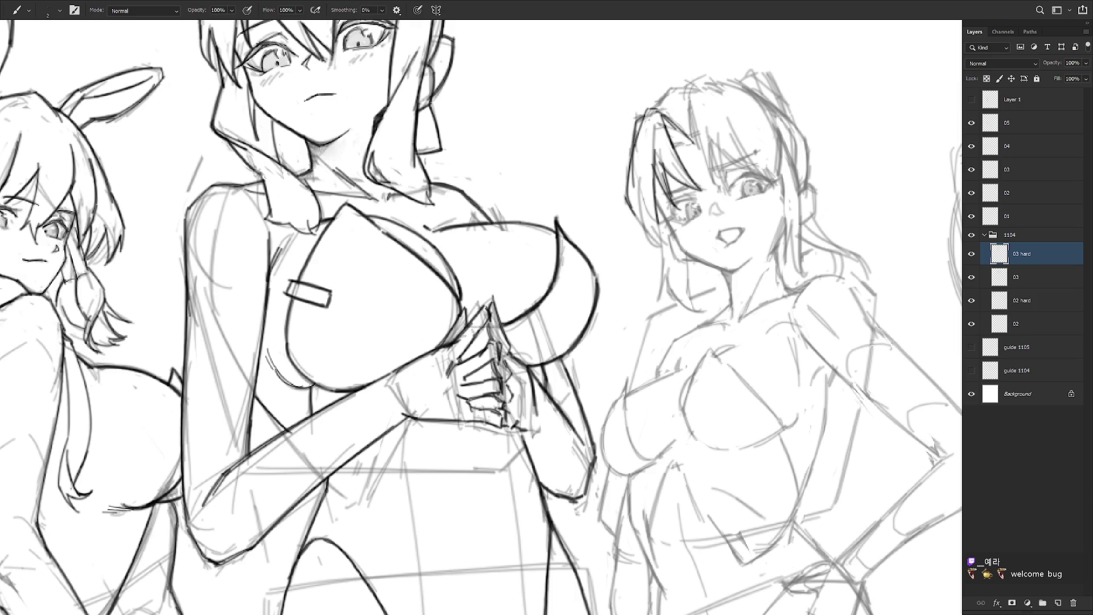
key("ctrl+z")
key("ctrl+z")
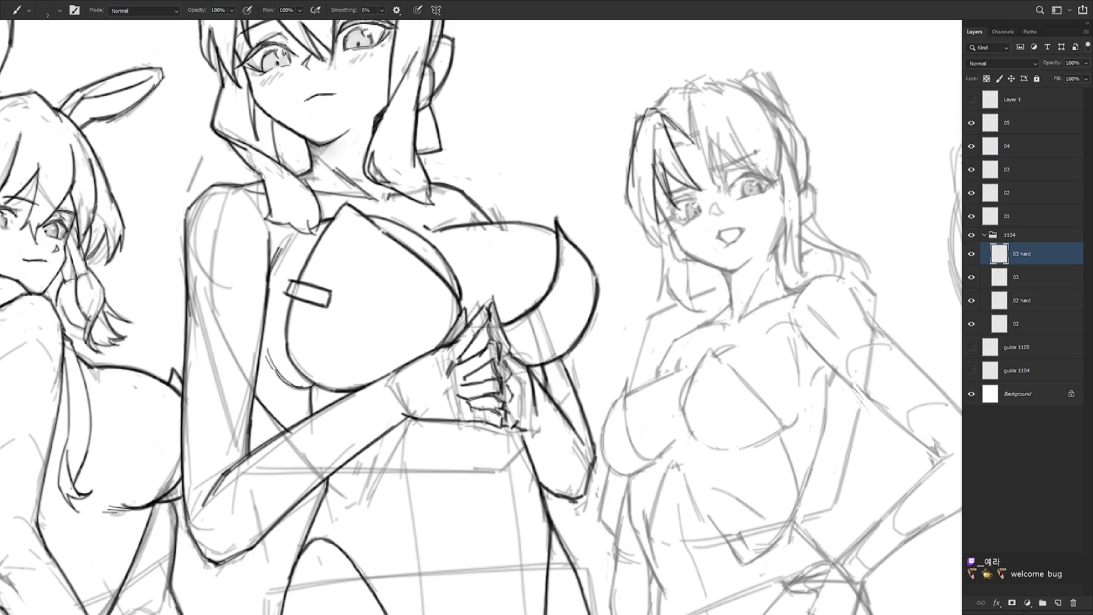